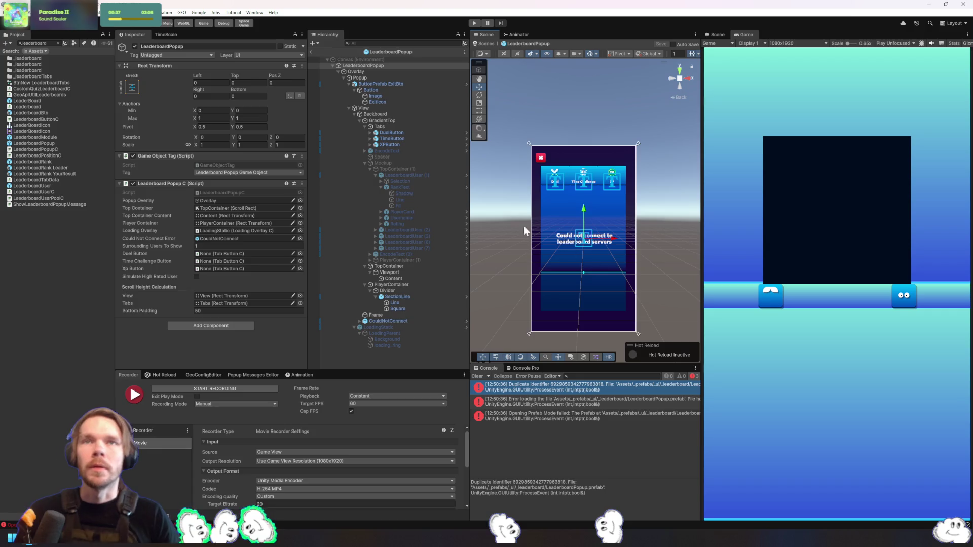
# Leave Prefab Mode for LeaderboardPopup and go back to the AvatarScene
pyautogui.click(311, 53)
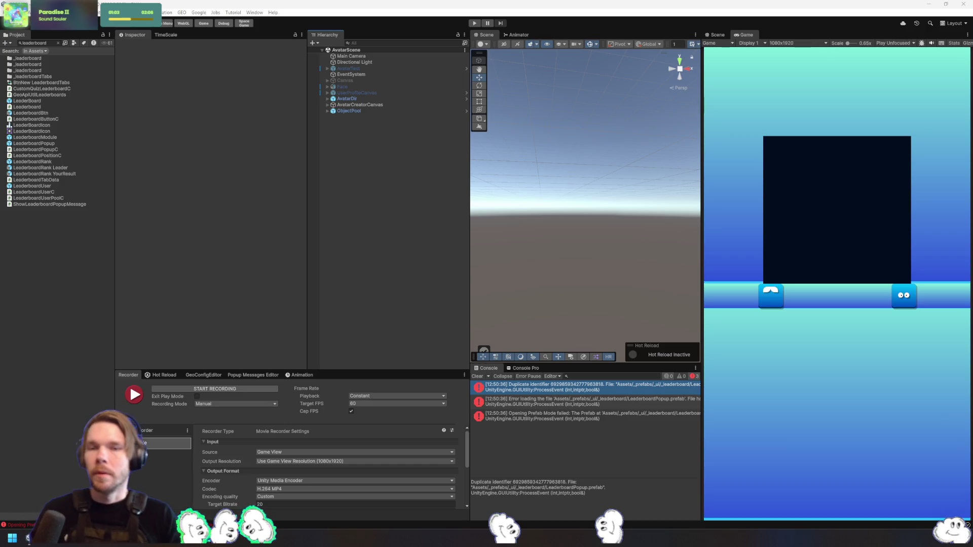
# Clear the Console errors and remove the 'leaderboard' filter from the Project search
pyautogui.click(478, 376)
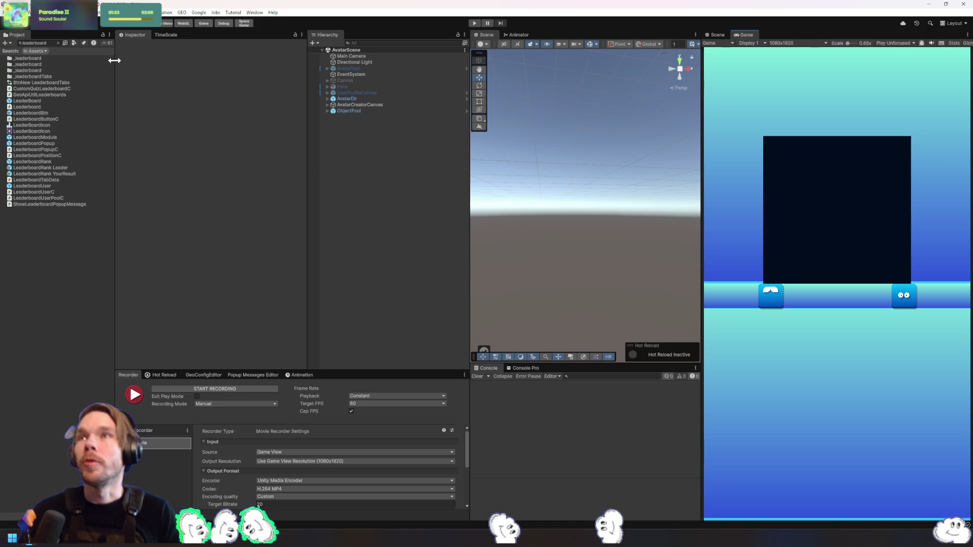
pyautogui.click(57, 42)
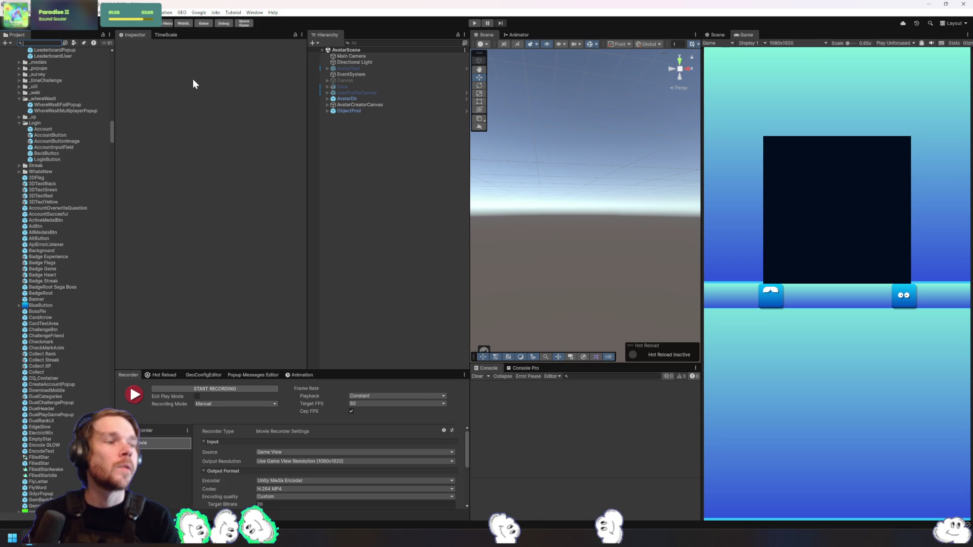
# Find and select the JordGlobeAvatarTest image in the _textures folder, then show its importer choices
pyautogui.write('_textures')
pyautogui.press('Down')
pyautogui.press('Escape')
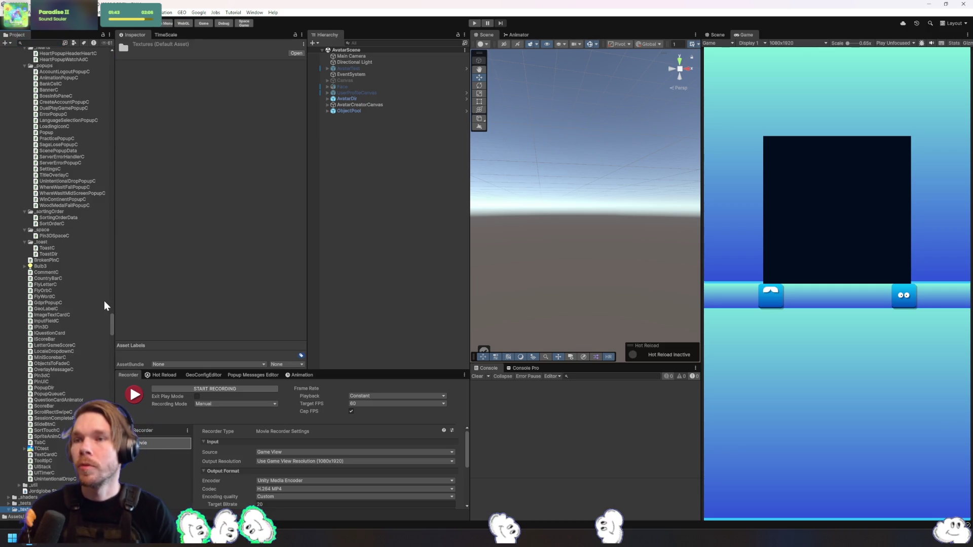
pyautogui.scroll(-8, 104, 298)
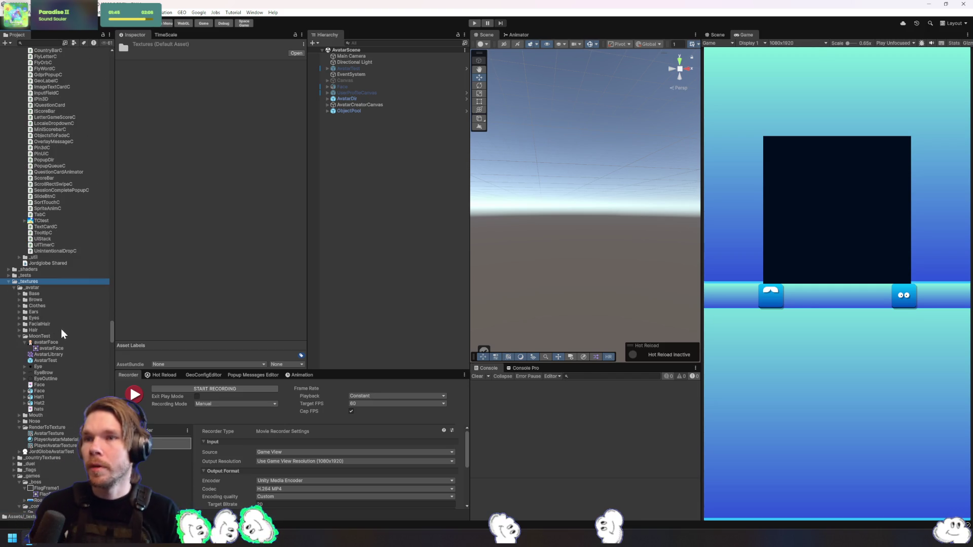
pyautogui.click(47, 451)
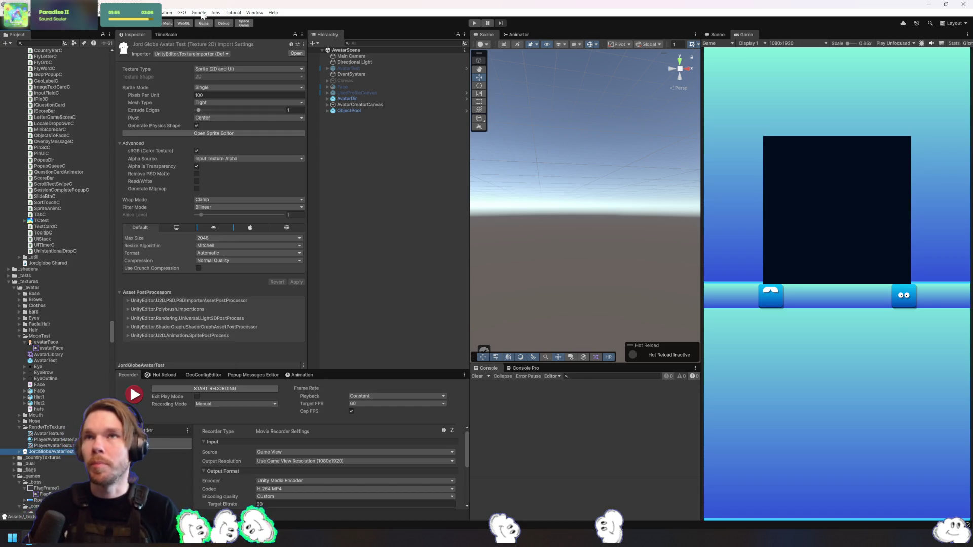
pyautogui.click(195, 53)
# Import JordGlobeAvatarTest with the PSD Importer, review its Hair layers, and drag it into the scene
pyautogui.click(229, 71)
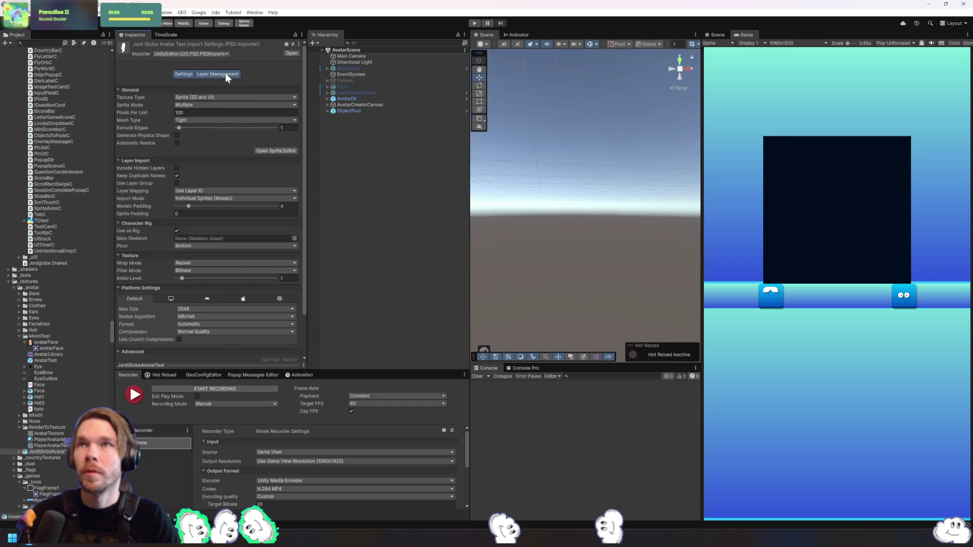
pyautogui.click(225, 74)
pyautogui.click(153, 124)
pyautogui.click(157, 133)
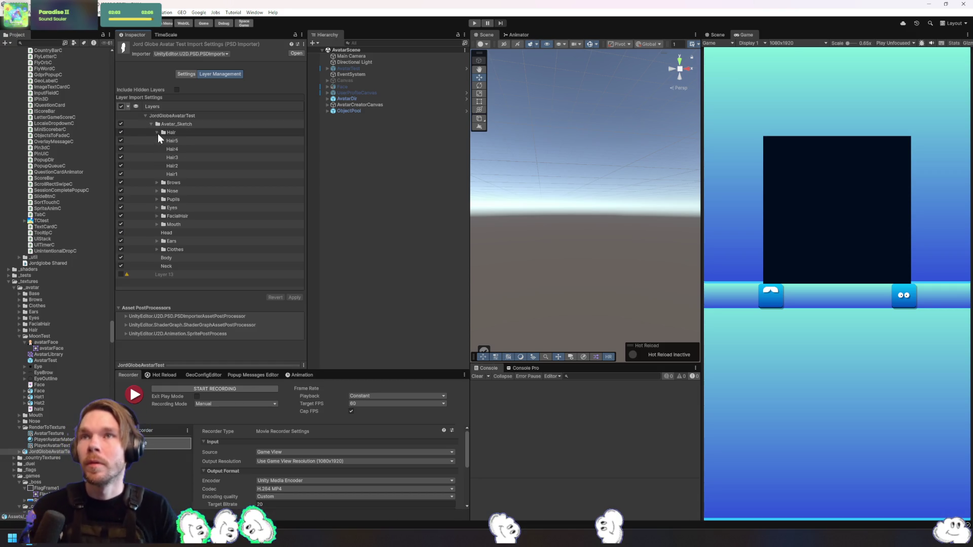
pyautogui.click(187, 143)
pyautogui.click(188, 149)
pyautogui.click(188, 154)
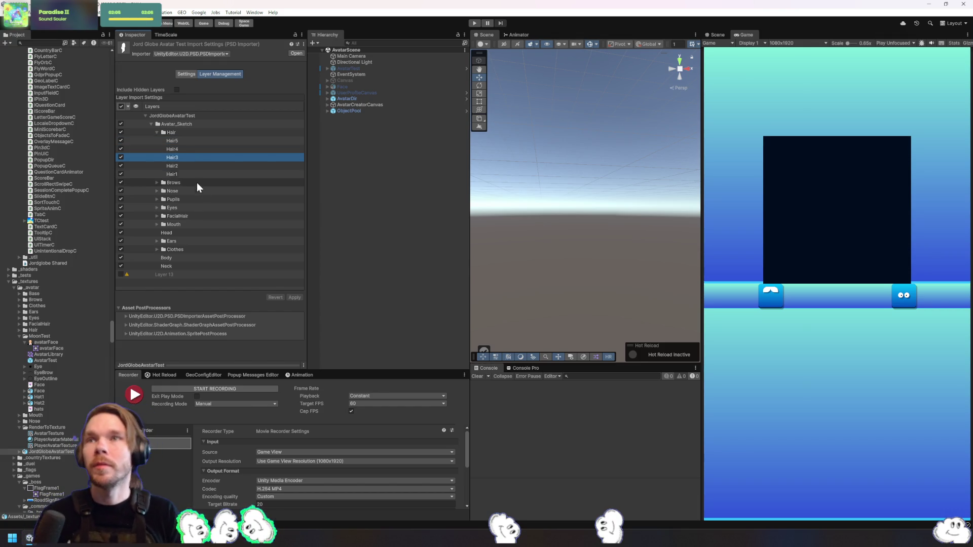
pyautogui.moveTo(172, 157)
pyautogui.mouseDown()
pyautogui.moveTo(277, 312)
pyautogui.moveTo(332, 269)
pyautogui.moveTo(509, 189)
pyautogui.moveTo(587, 196)
pyautogui.moveTo(578, 198)
pyautogui.mouseUp()
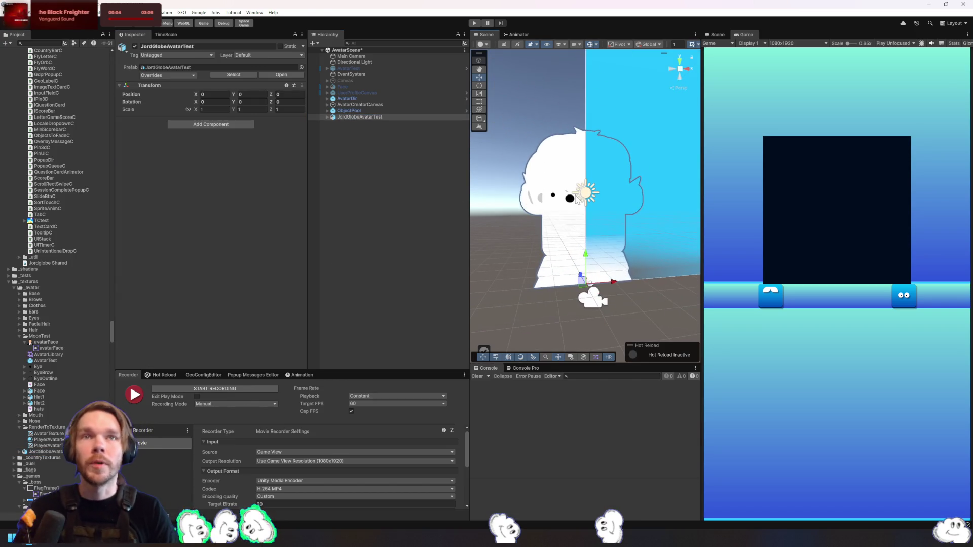
# Inspect the avatar's Hair5 and Hair4 sprites, then duplicate the JordGlobeAvatarTest PSD and begin renaming it
pyautogui.click(325, 117)
pyautogui.click(328, 117)
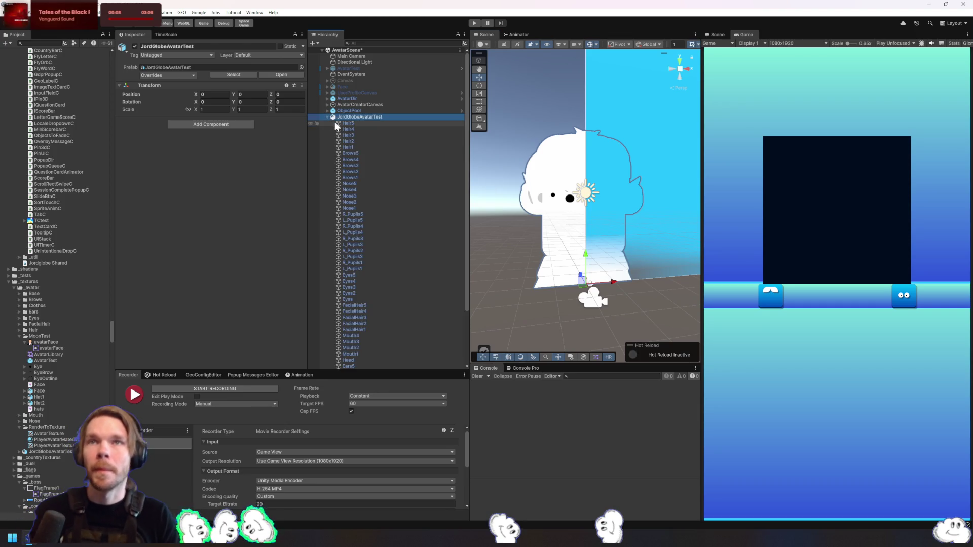
pyautogui.click(372, 122)
pyautogui.click(366, 129)
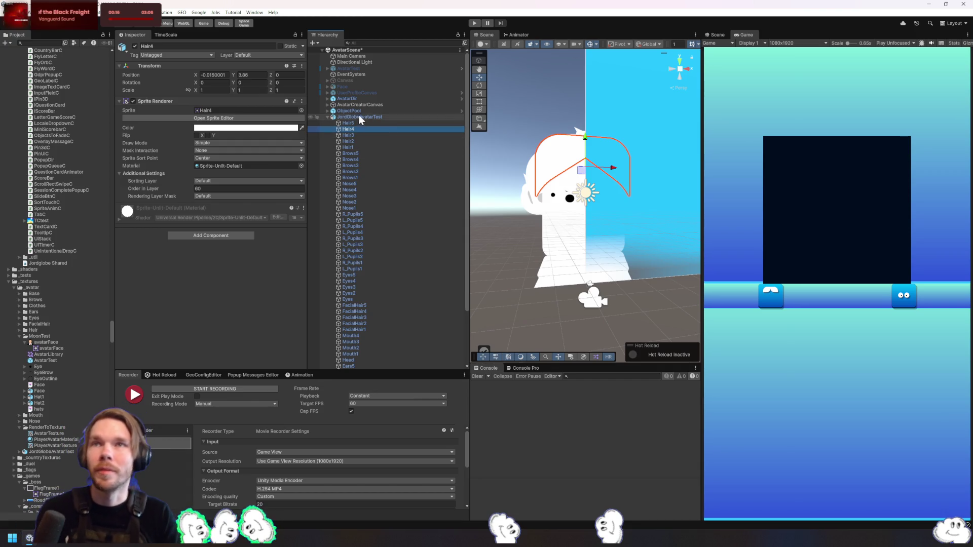
pyautogui.click(363, 116)
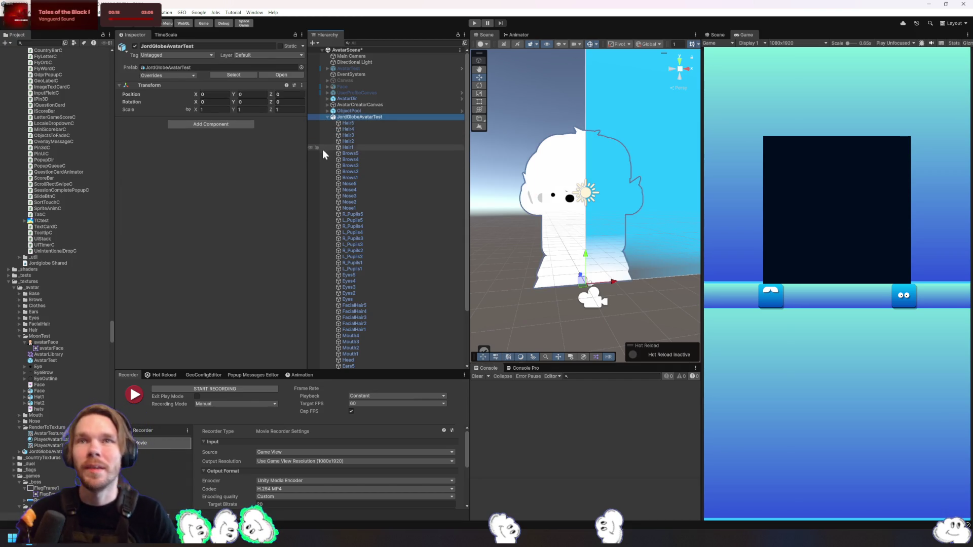
pyautogui.scroll(-3, 378, 163)
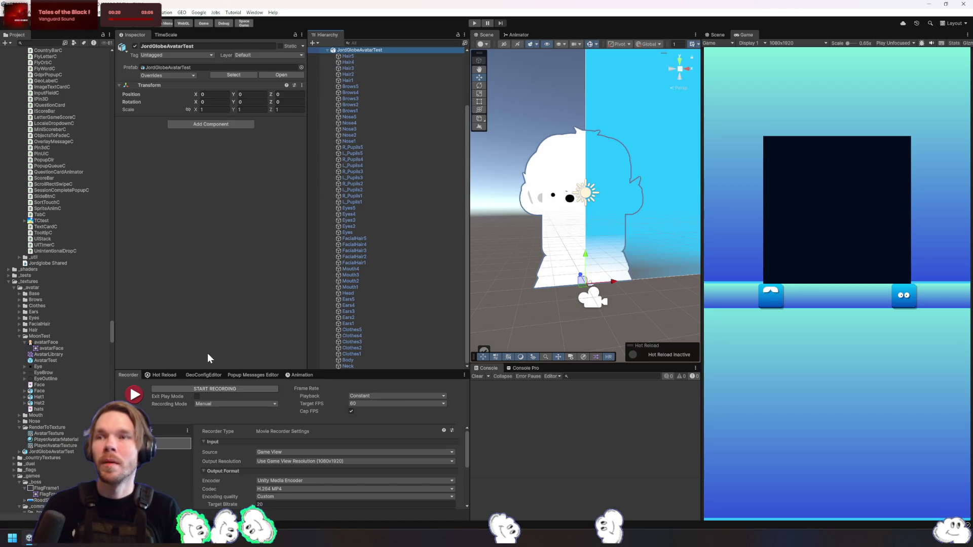
pyautogui.click(58, 452)
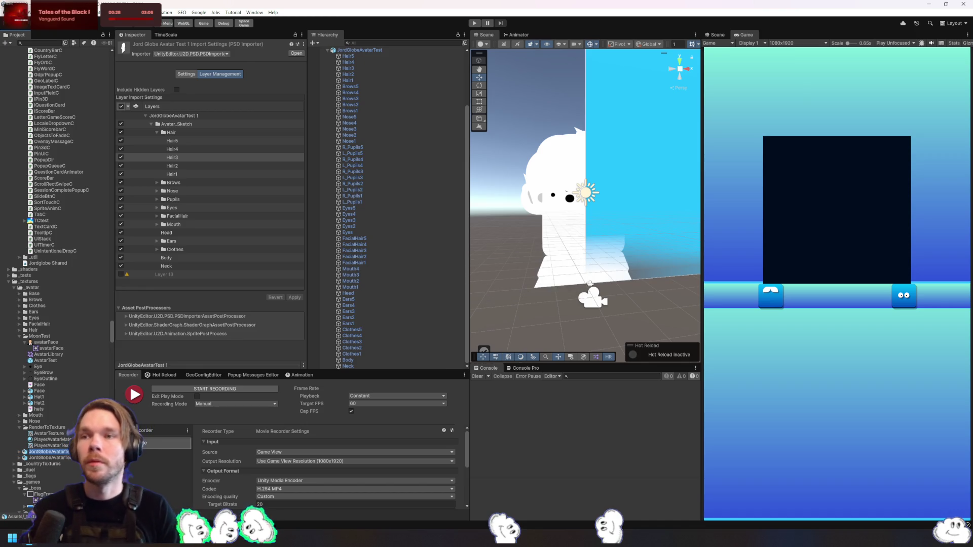
pyautogui.write('Jordglobe')
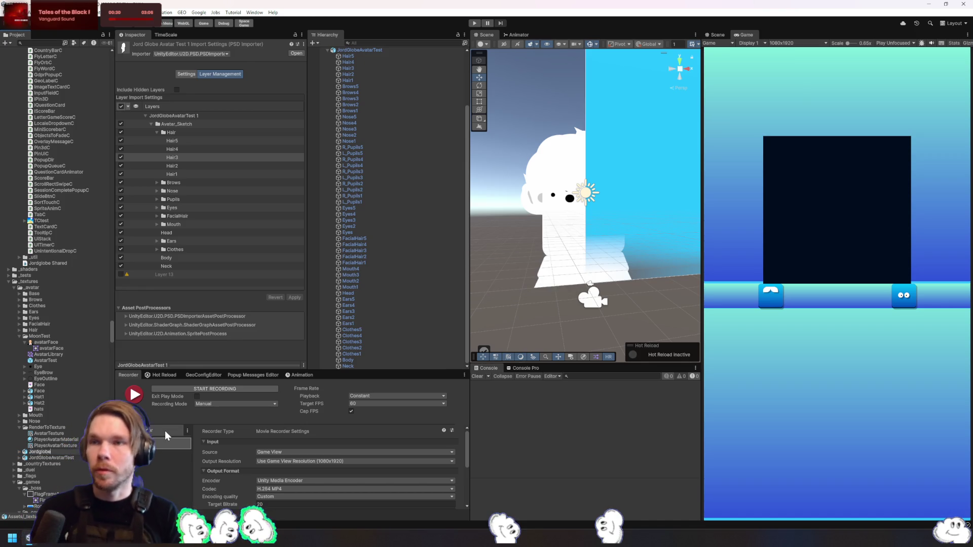
# Finish renaming the copy to JordGlobeAvatar and expand its sprite list
pyautogui.press('BackSpace')
pyautogui.press('BackSpace')
pyautogui.press('BackSpace')
pyautogui.write('Globe')
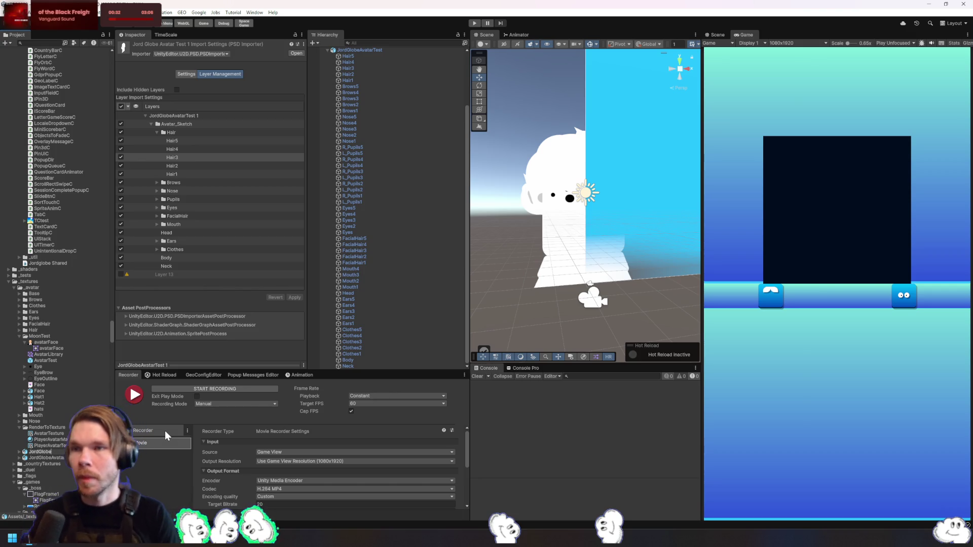
pyautogui.write('Avatar')
pyautogui.press('Return')
pyautogui.press('Down')
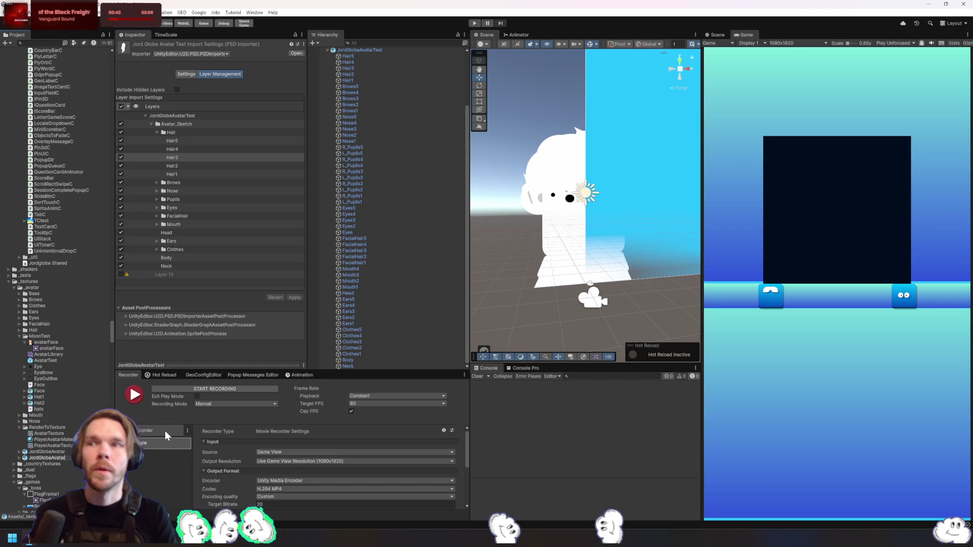
pyautogui.press('Up')
pyautogui.press('Right')
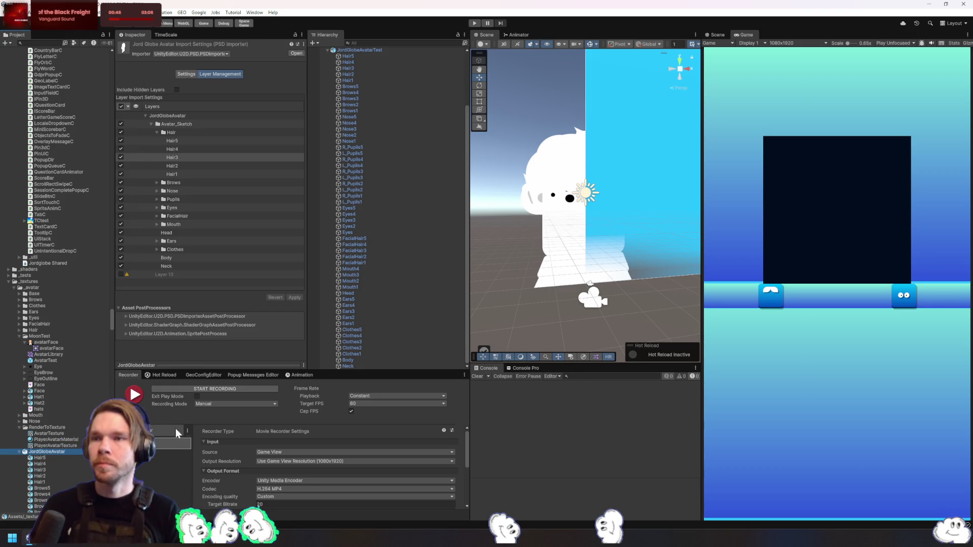
# Inspect JordGlobeAvatar's Hair4 sprite and its PSD layer settings
pyautogui.click(62, 465)
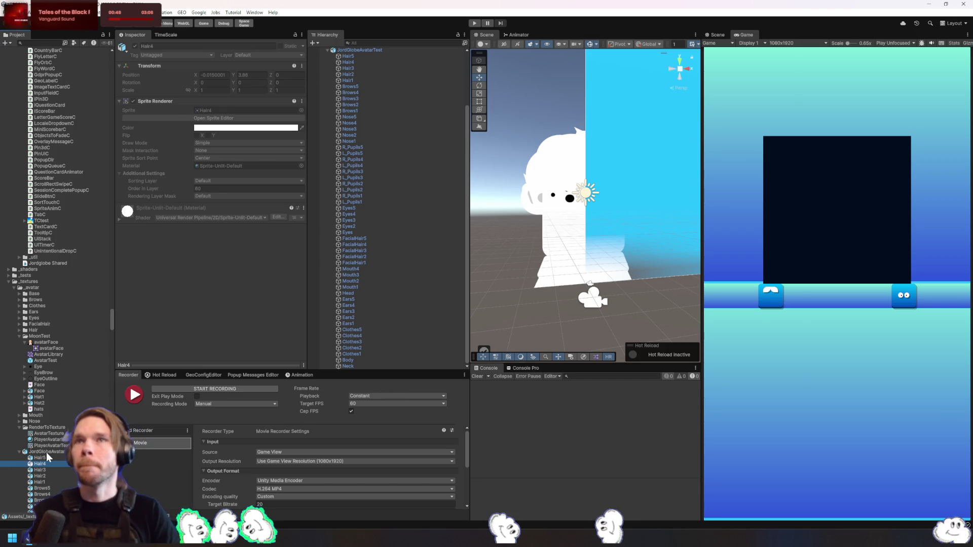
pyautogui.click(47, 452)
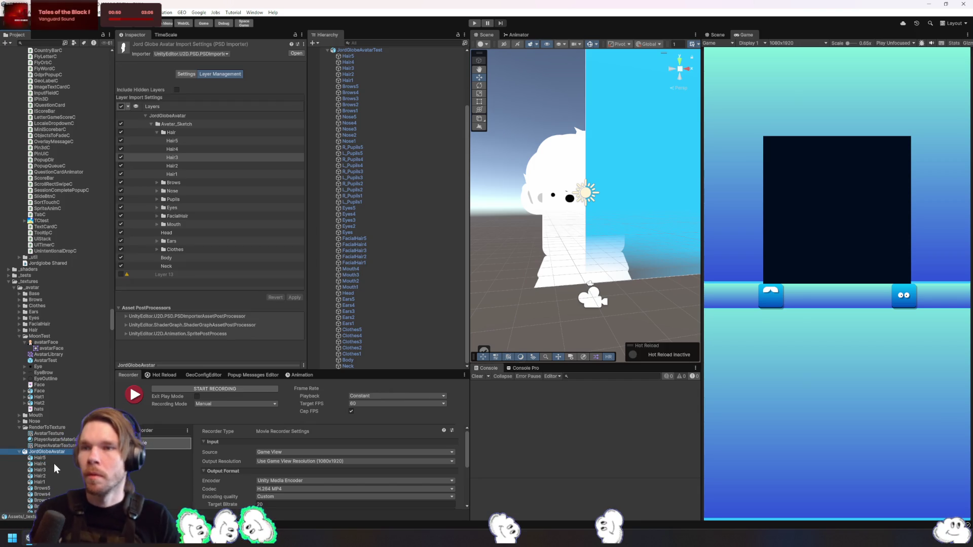
pyautogui.scroll(-3, 53, 464)
pyautogui.scroll(-3, 54, 463)
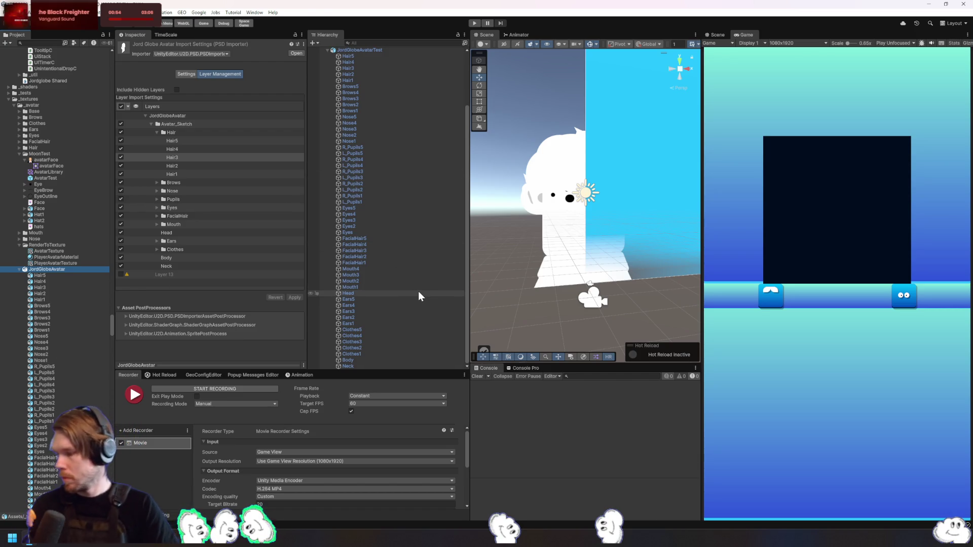
pyautogui.scroll(5, 429, 268)
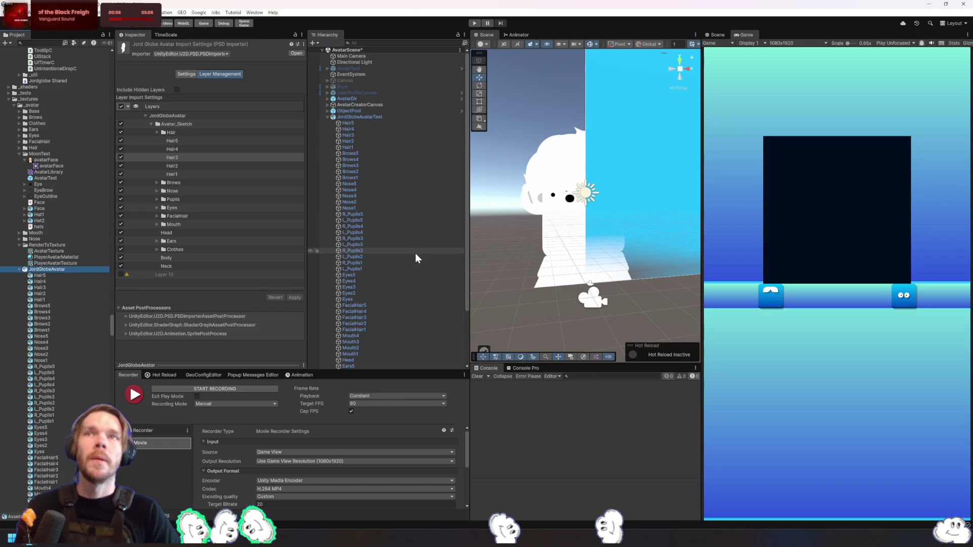
# Trace the scene's Hair4 sprite to its source asset, then reselect JordGlobeAvatar's layer settings
pyautogui.click(358, 116)
pyautogui.click(354, 129)
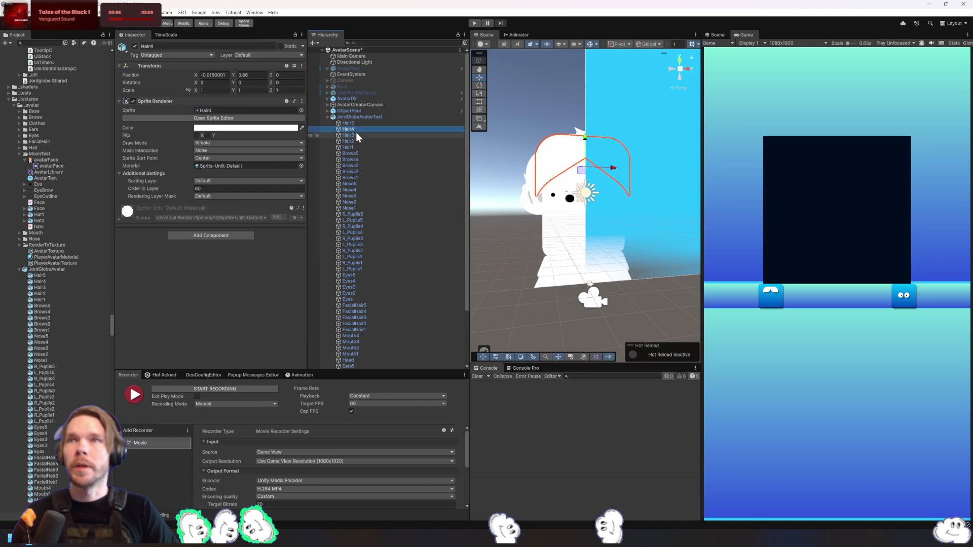
pyautogui.click(223, 109)
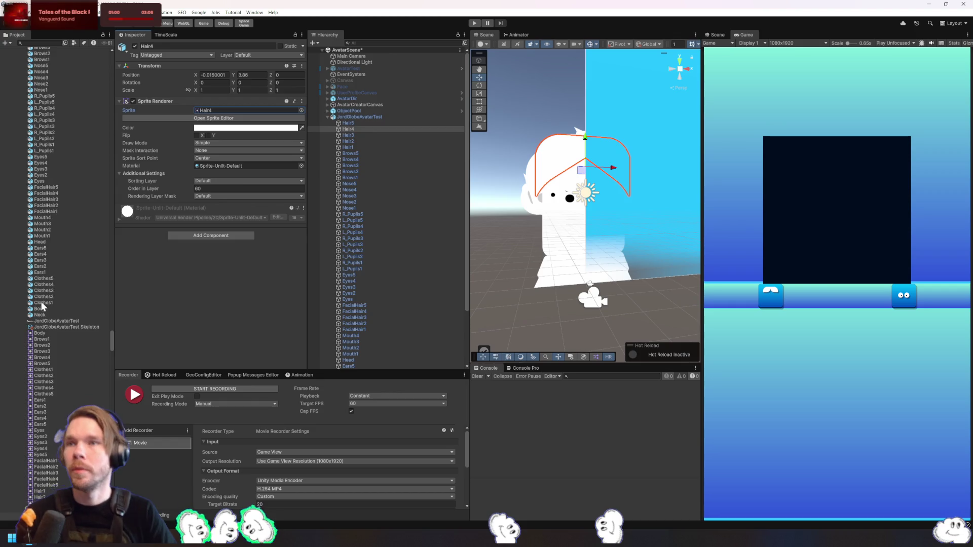
pyautogui.scroll(-10, 40, 303)
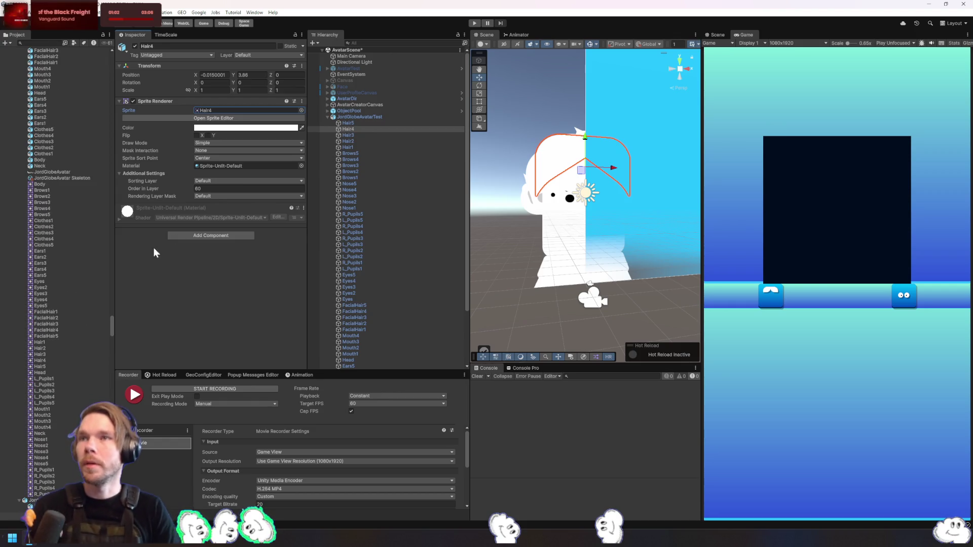
pyautogui.scroll(6, 76, 287)
pyautogui.scroll(3, 48, 140)
pyautogui.click(52, 168)
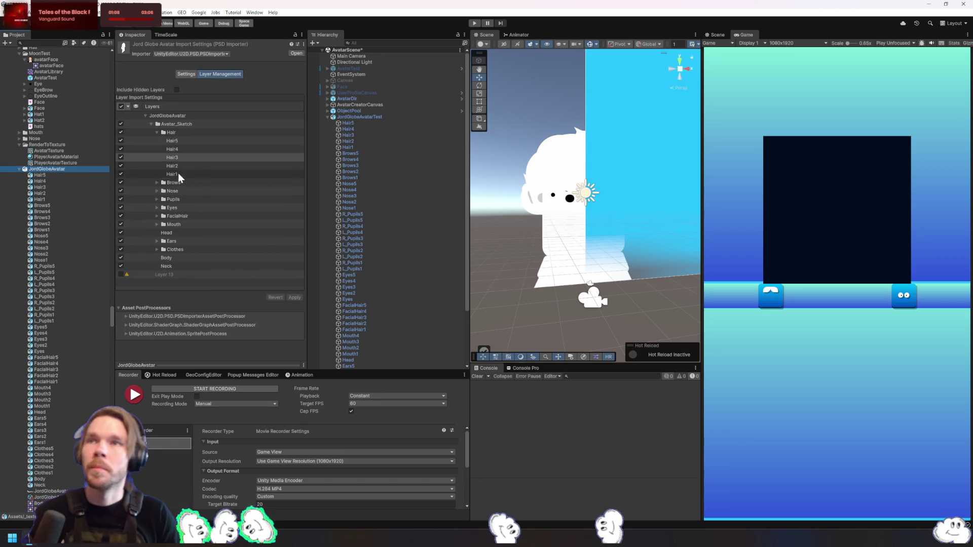
# Exclude all PSD layers, then include only Hair1, Clothes1, Body and Neck
pyautogui.click(121, 141)
pyautogui.click(120, 149)
pyautogui.click(121, 158)
pyautogui.click(120, 166)
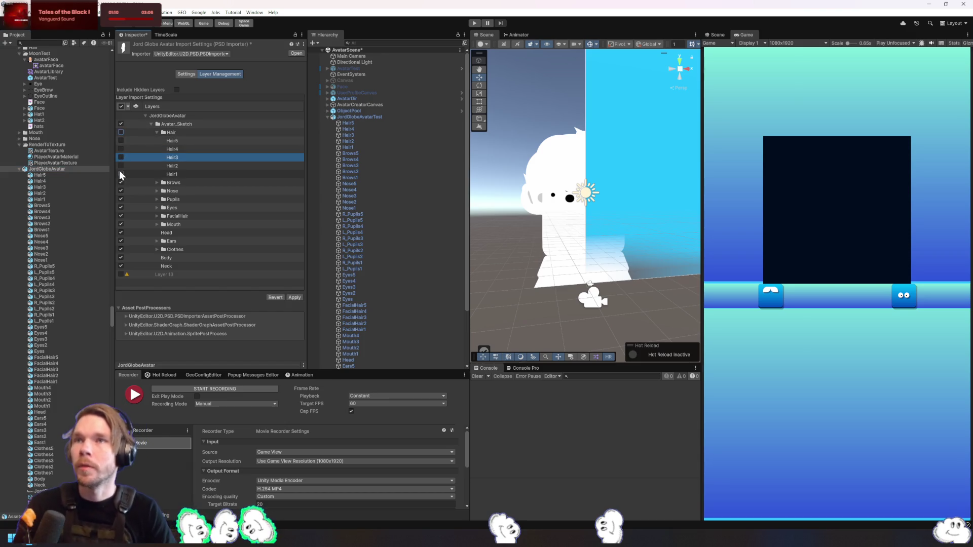
pyautogui.click(121, 106)
pyautogui.click(120, 174)
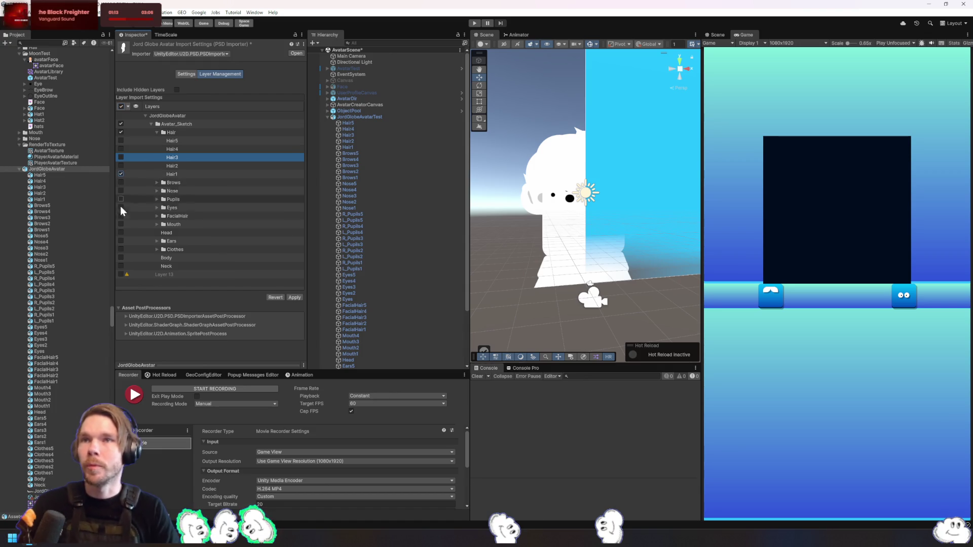
pyautogui.click(156, 250)
pyautogui.scroll(-2, 150, 256)
pyautogui.click(121, 260)
pyautogui.click(121, 269)
pyautogui.click(121, 277)
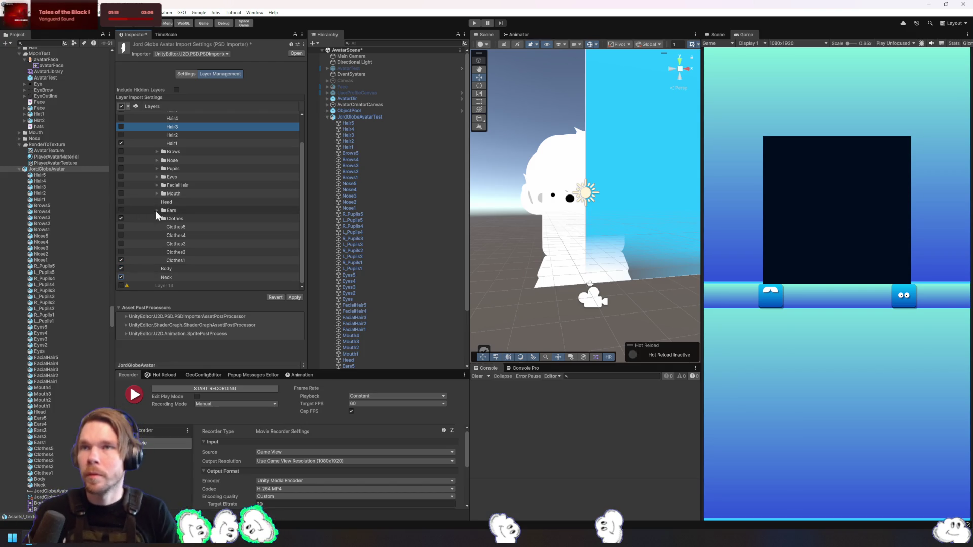
# Include the Ears1, Mouth1, FacialHair1 and Brows1 layers in the import
pyautogui.click(157, 210)
pyautogui.click(121, 252)
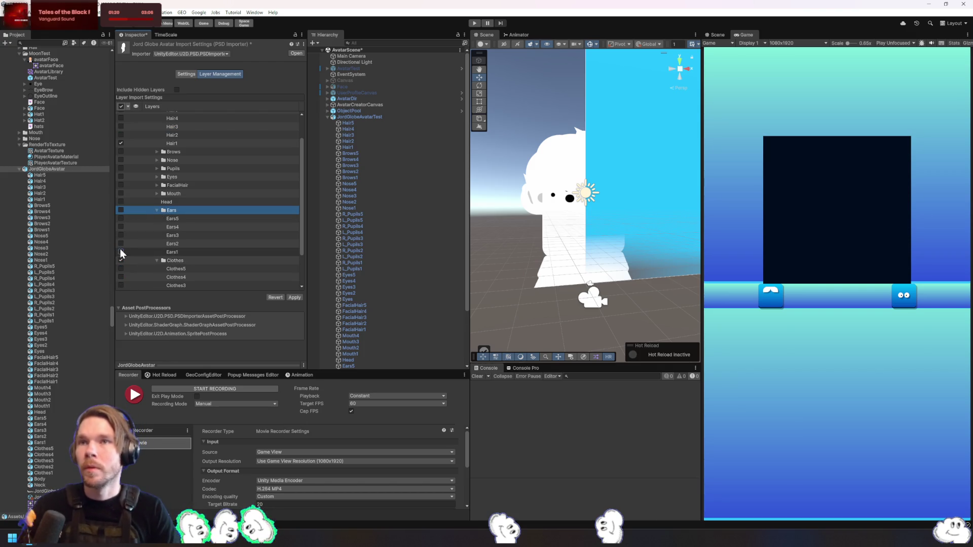
pyautogui.click(156, 193)
pyautogui.click(120, 227)
pyautogui.click(156, 185)
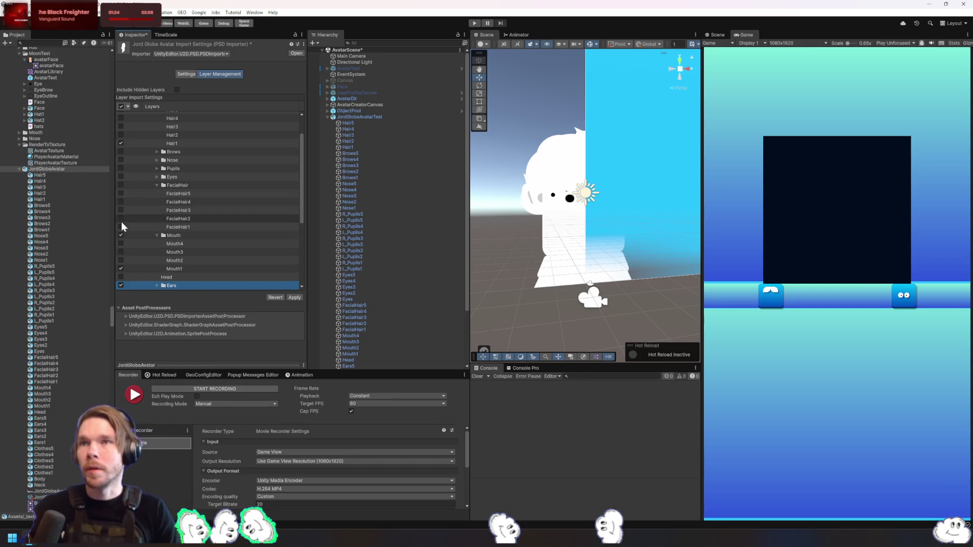
pyautogui.click(121, 227)
pyautogui.click(157, 177)
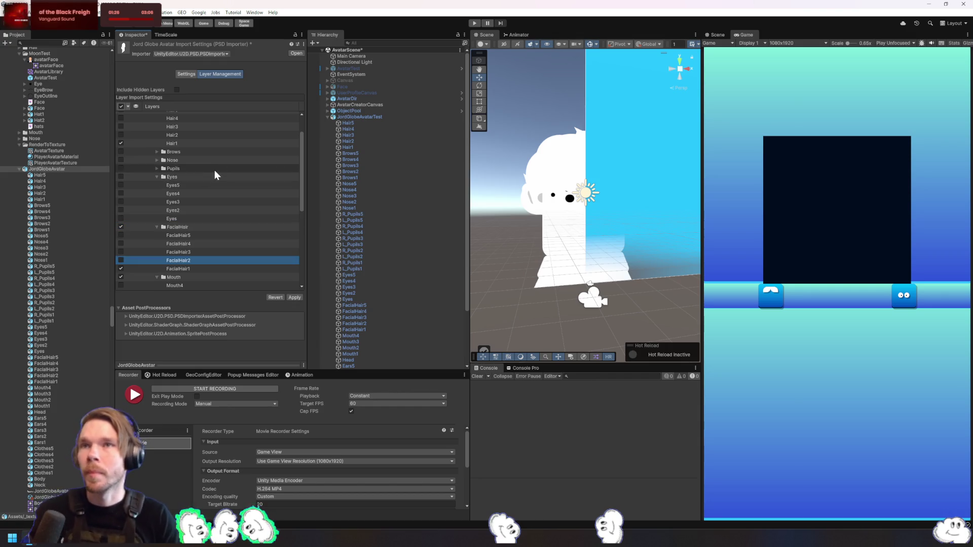
pyautogui.click(216, 154)
pyautogui.press('Right')
pyautogui.press('Down')
pyautogui.press('Down')
pyautogui.press('Down')
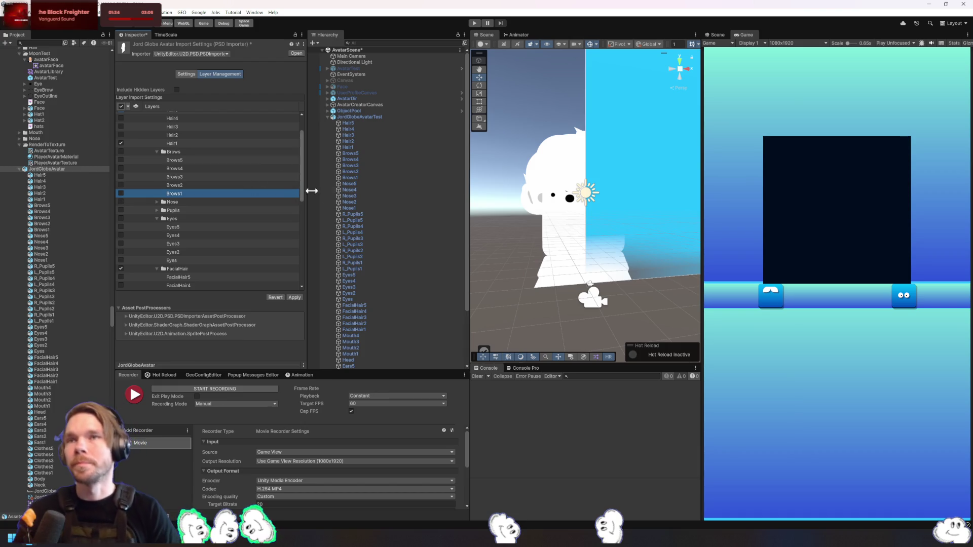
pyautogui.click(121, 193)
# Include the Nose1 and Eyes layers, expanding the Pupils group to check it
pyautogui.click(157, 202)
pyautogui.click(120, 244)
pyautogui.click(159, 253)
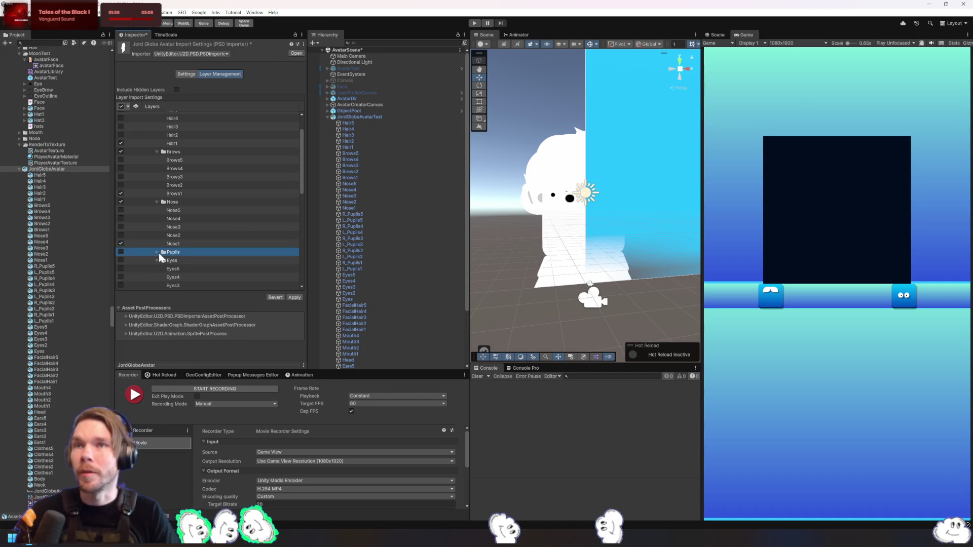
pyautogui.click(156, 251)
pyautogui.scroll(-3, 135, 254)
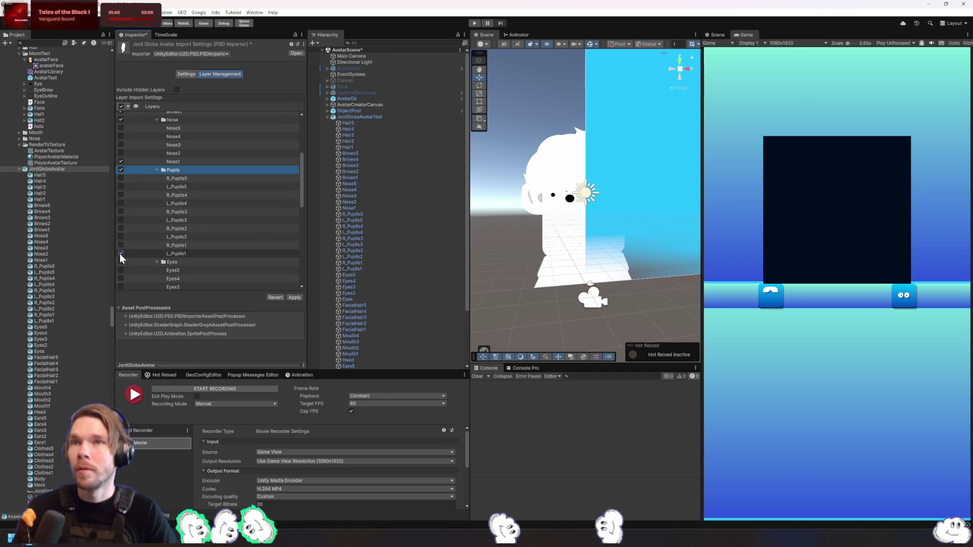
pyautogui.scroll(-3, 168, 276)
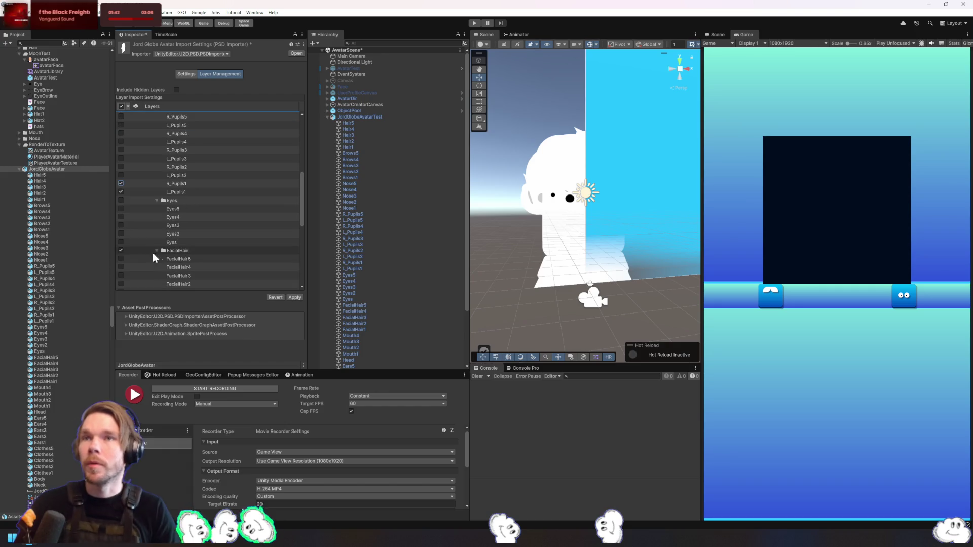
pyautogui.click(121, 242)
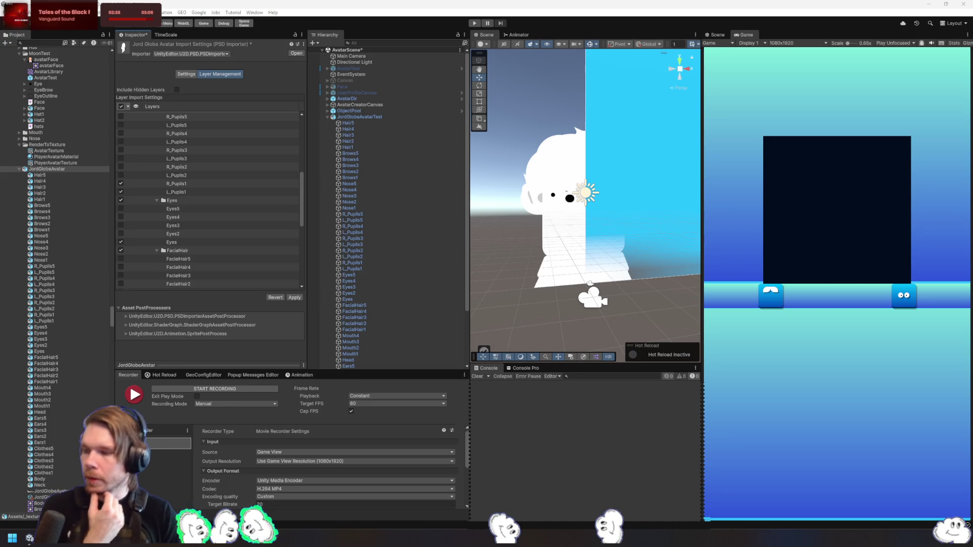
# Switch from Unity to Rider to view MindTheMinesDuelData.cs
pyautogui.hotkey('alt', 'Tab')
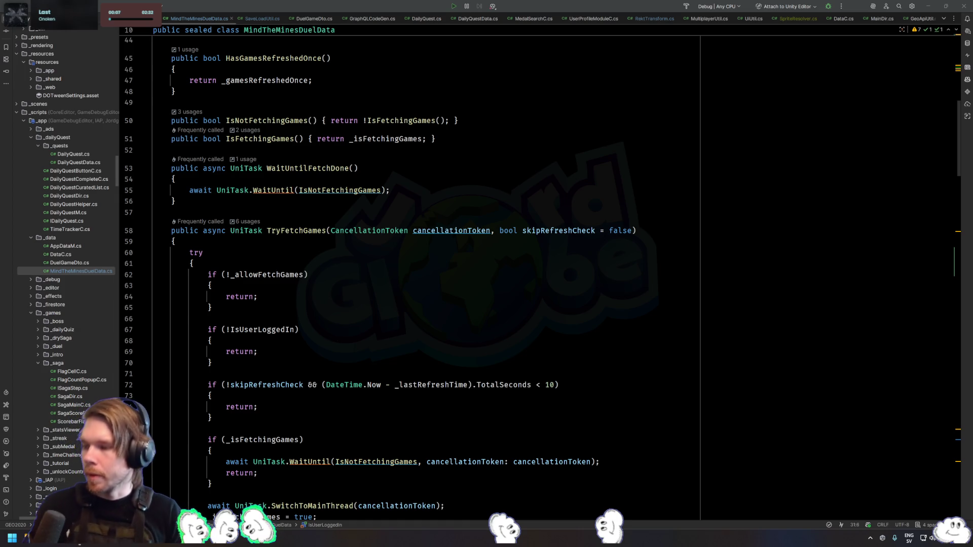
# Switch from Rider to File Explorer's Source Record Rider folder
pyautogui.hotkey('alt', 'Tab')
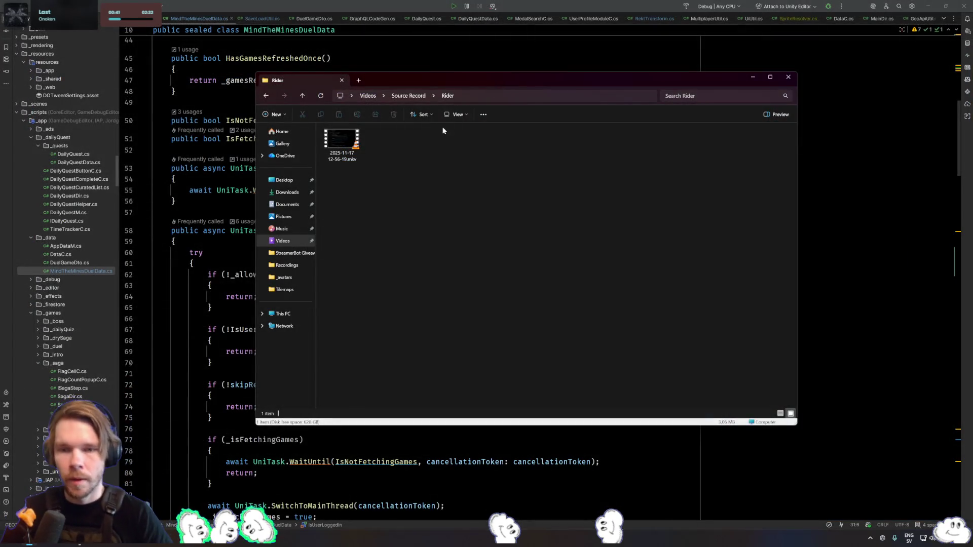
# Preview the Rider screen recording, then close the player and go back up to Source Record
pyautogui.doubleClick(354, 150)
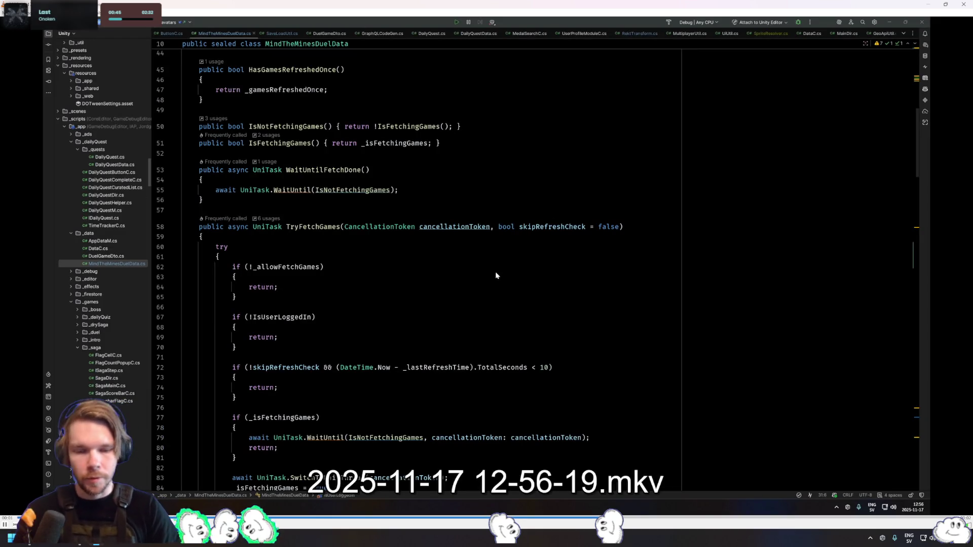
pyautogui.press('space')
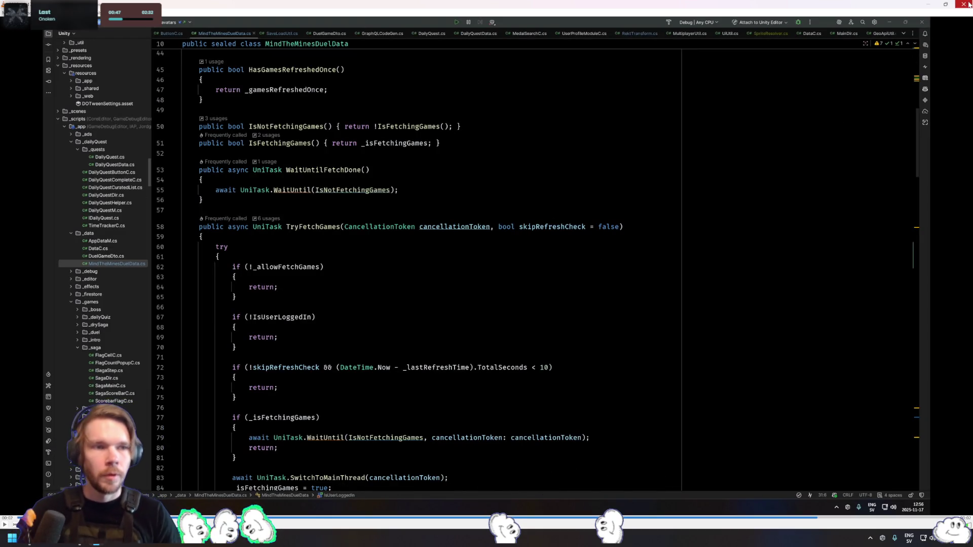
pyautogui.click(964, 4)
pyautogui.click(408, 96)
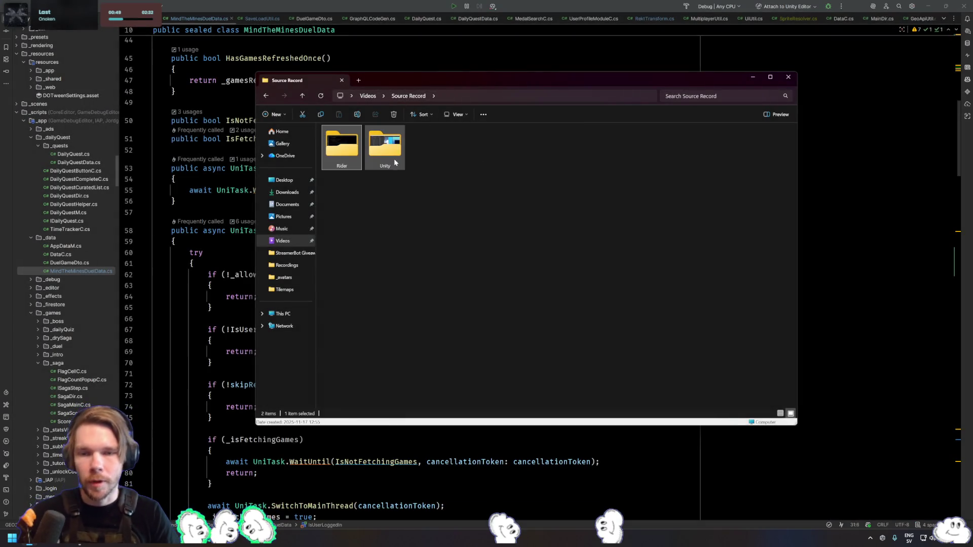
# Preview the Unity screen recording, close the player and Explorer, and return to Unity
pyautogui.doubleClick(390, 152)
pyautogui.click(347, 172)
pyautogui.doubleClick(347, 173)
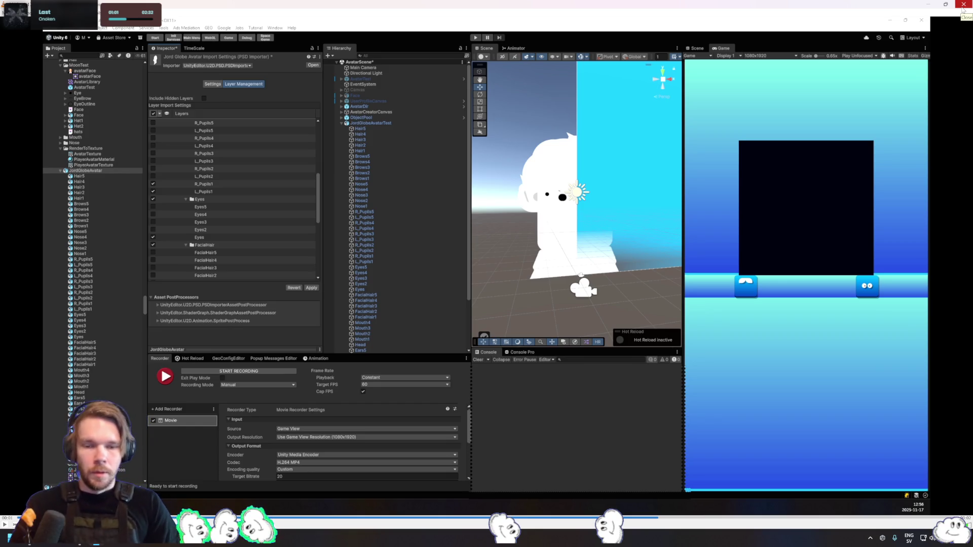
pyautogui.click(963, 6)
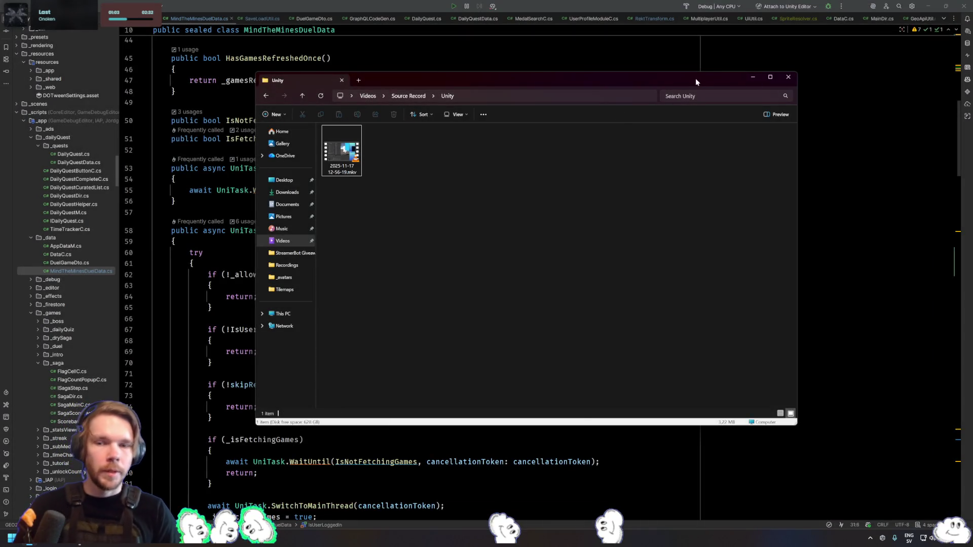
pyautogui.click(788, 77)
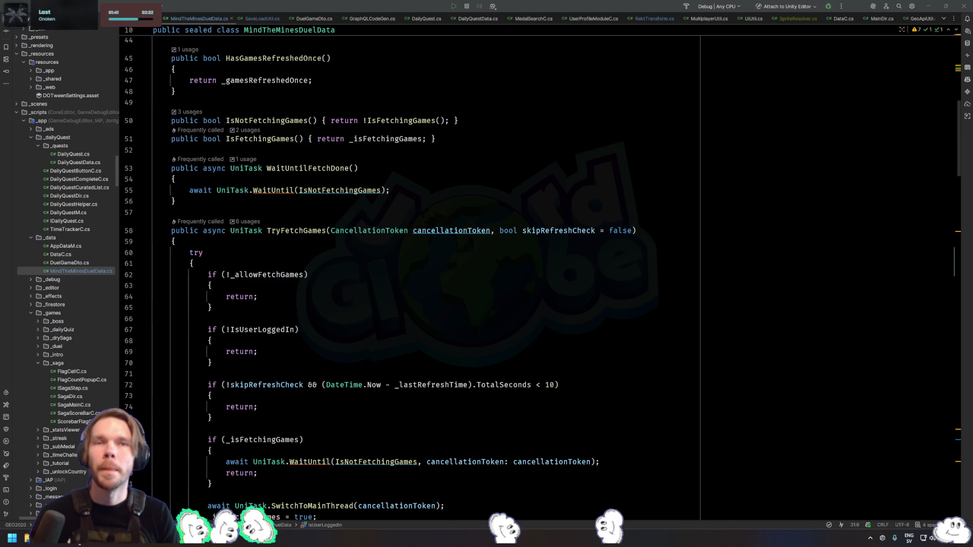
pyautogui.hotkey('alt', 'Tab')
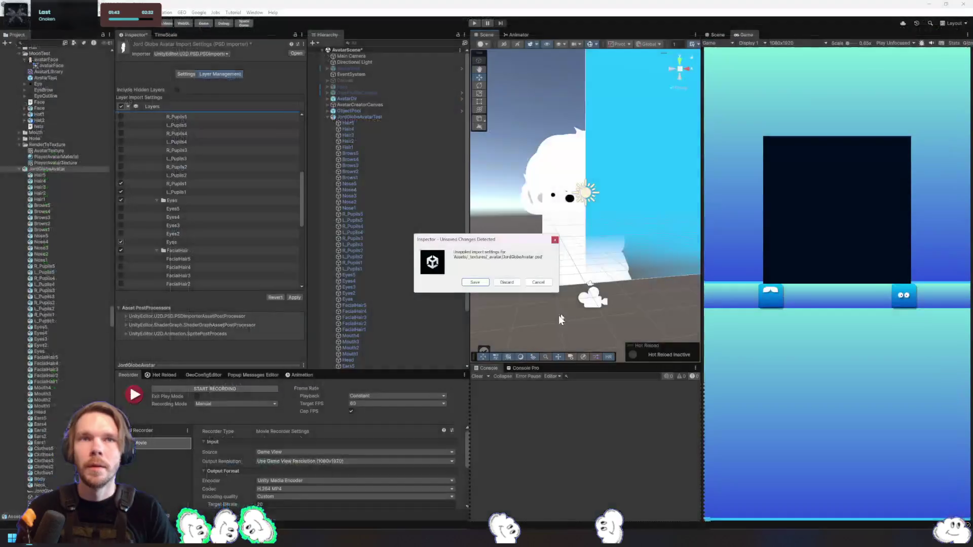
# Save the pending PSD import changes and delete the JordGlobeAvatarTest instance from the scene
pyautogui.click(482, 282)
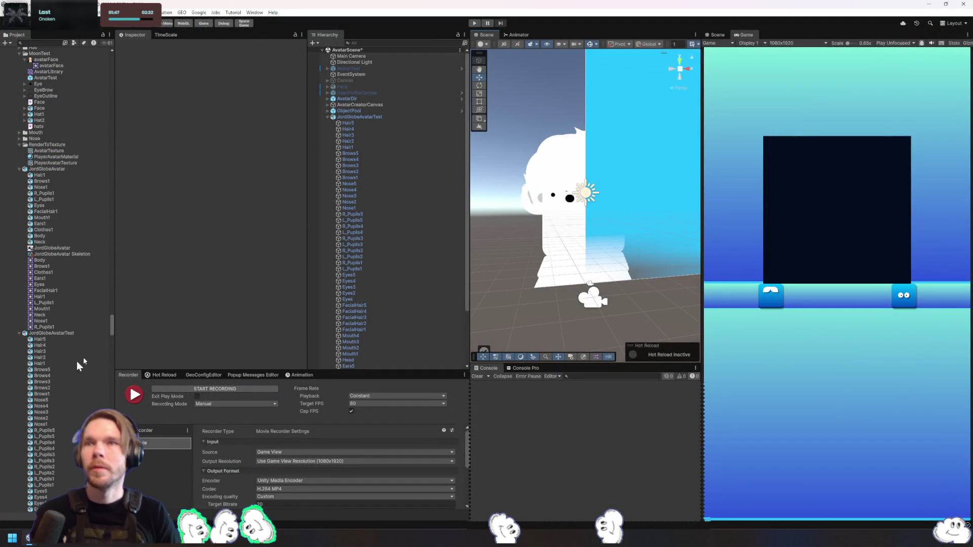
pyautogui.click(53, 335)
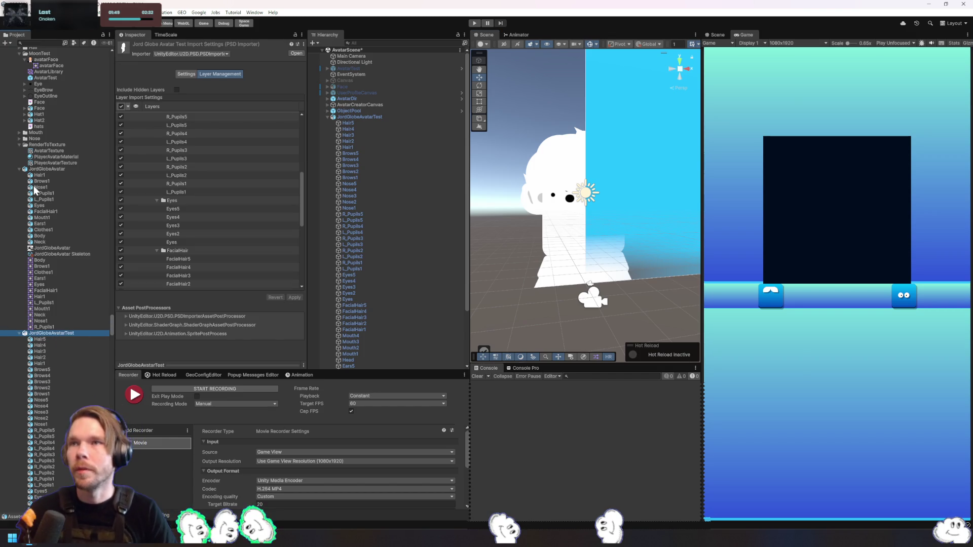
pyautogui.click(389, 118)
pyautogui.press('Delete')
# Place the JordGlobeAvatar prefab in the scene and isolate it with Shift+H
pyautogui.moveTo(47, 168); pyautogui.dragTo(402, 183)
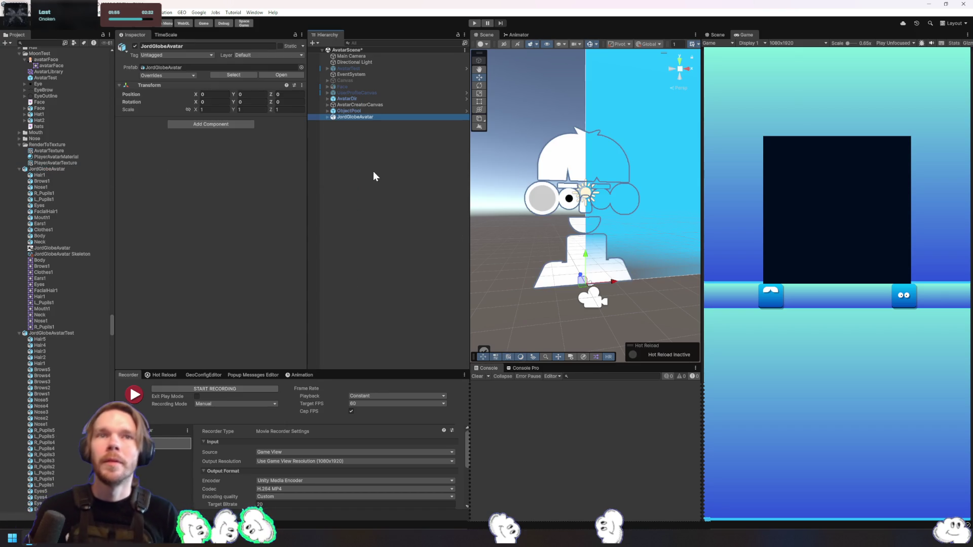
pyautogui.click(653, 194)
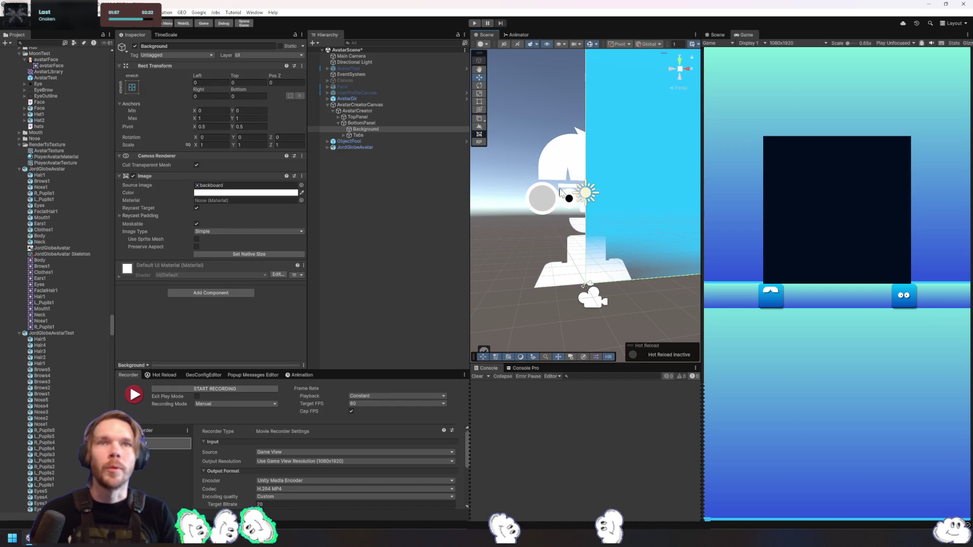
pyautogui.click(571, 178)
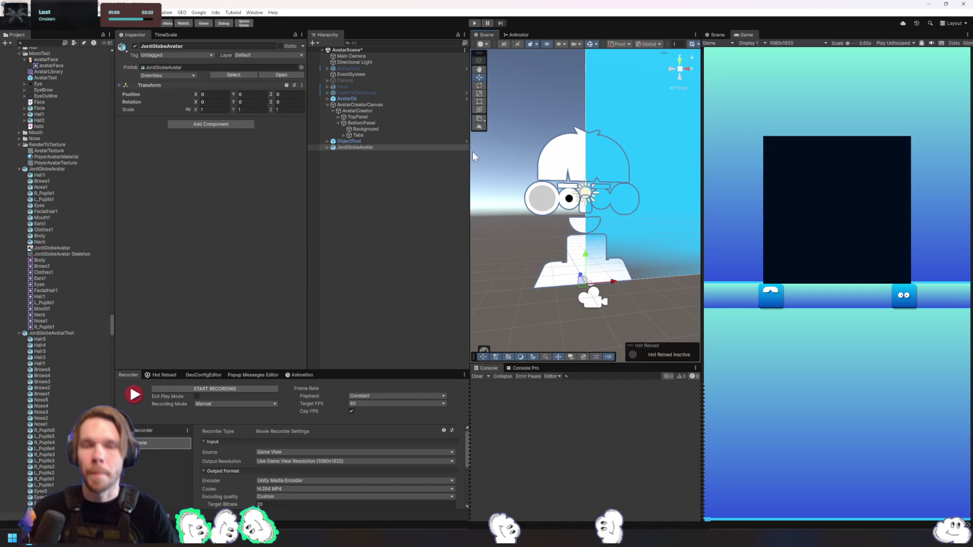
pyautogui.click(405, 148)
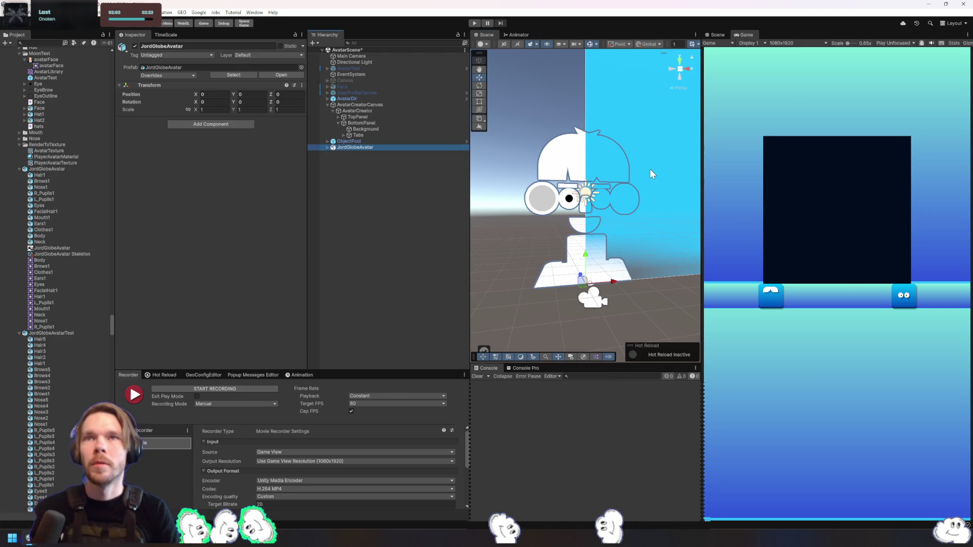
pyautogui.hotkey('shift', 'h')
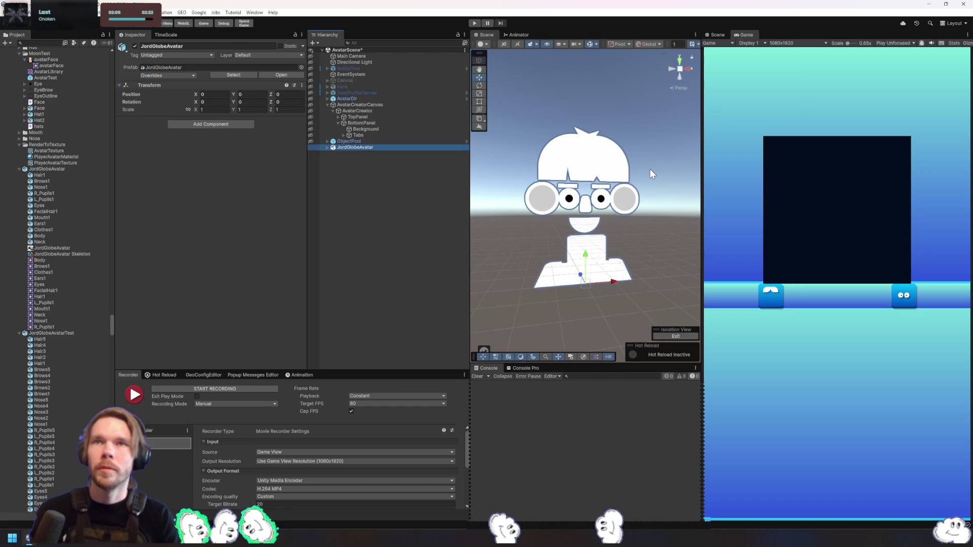
# Orbit around the placed avatar, deselect it, and open another Stream Deck key folder
pyautogui.moveTo(650, 169); pyautogui.dragTo(663, 247)
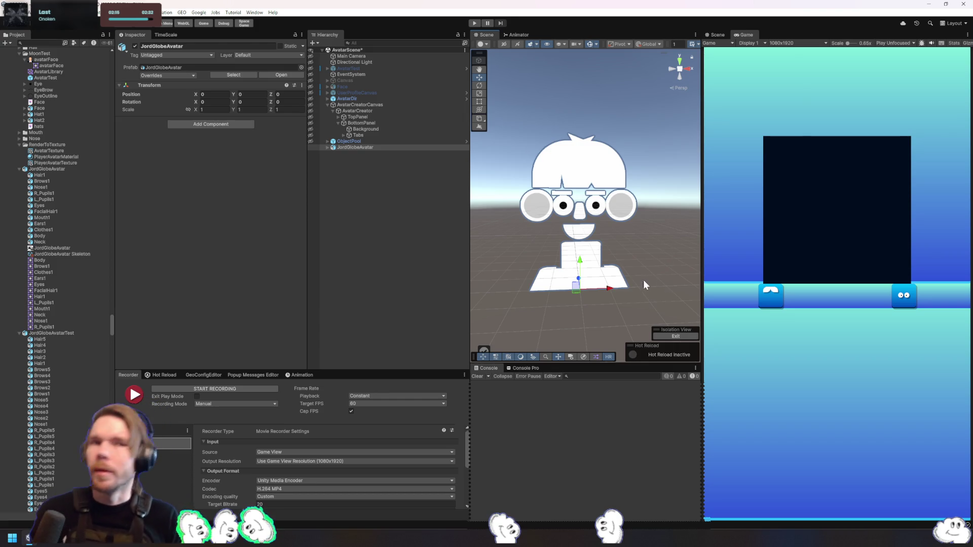
pyautogui.click(651, 250)
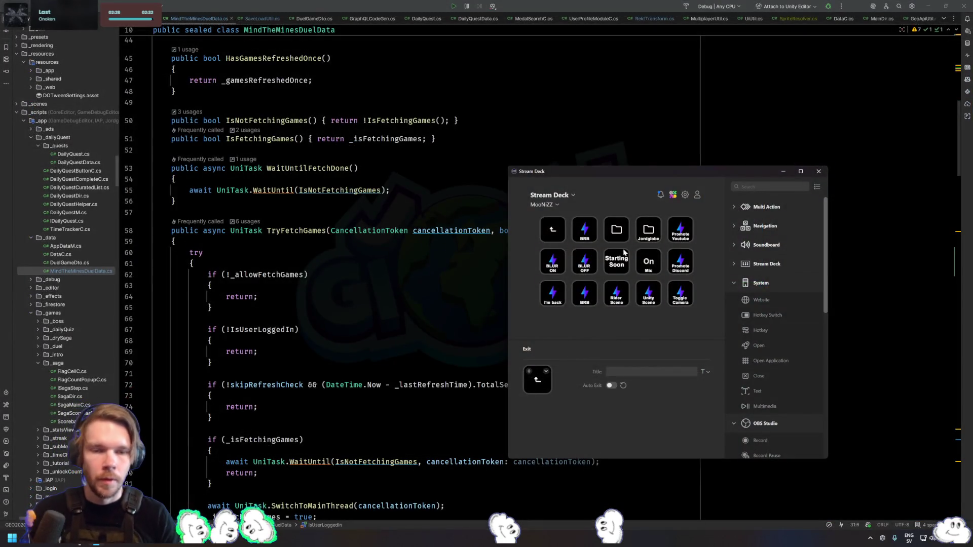
pyautogui.doubleClick(616, 230)
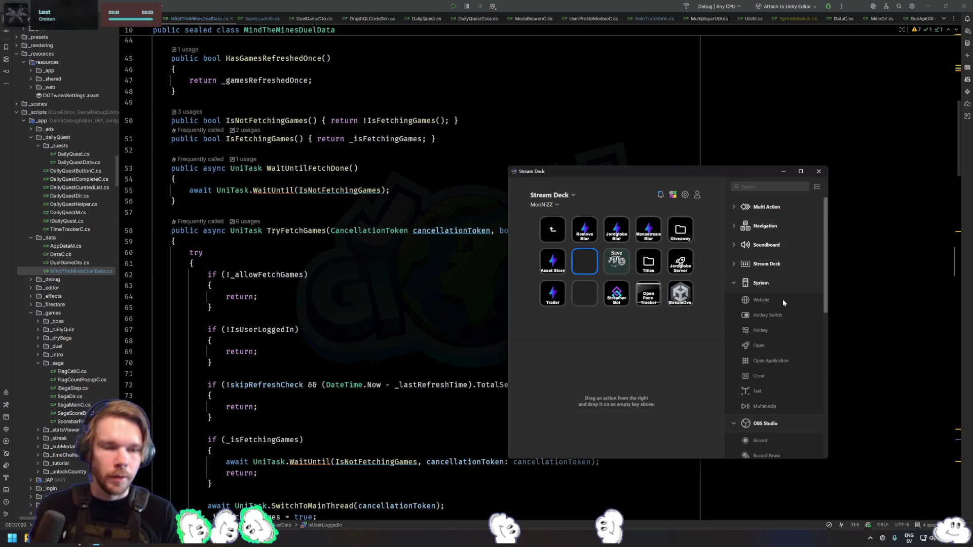
# Assign OBS Studio Record to an empty Stream Deck key titled 'Record', then close Stream Deck
pyautogui.scroll(-6, 783, 304)
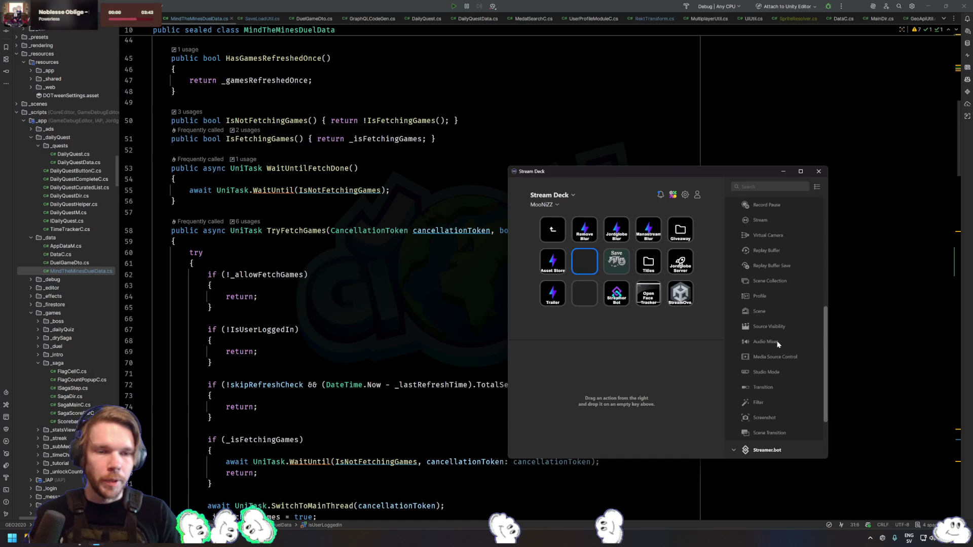
pyautogui.scroll(2, 773, 243)
pyautogui.moveTo(766, 243)
pyautogui.mouseDown()
pyautogui.moveTo(608, 268)
pyautogui.moveTo(585, 261)
pyautogui.mouseUp()
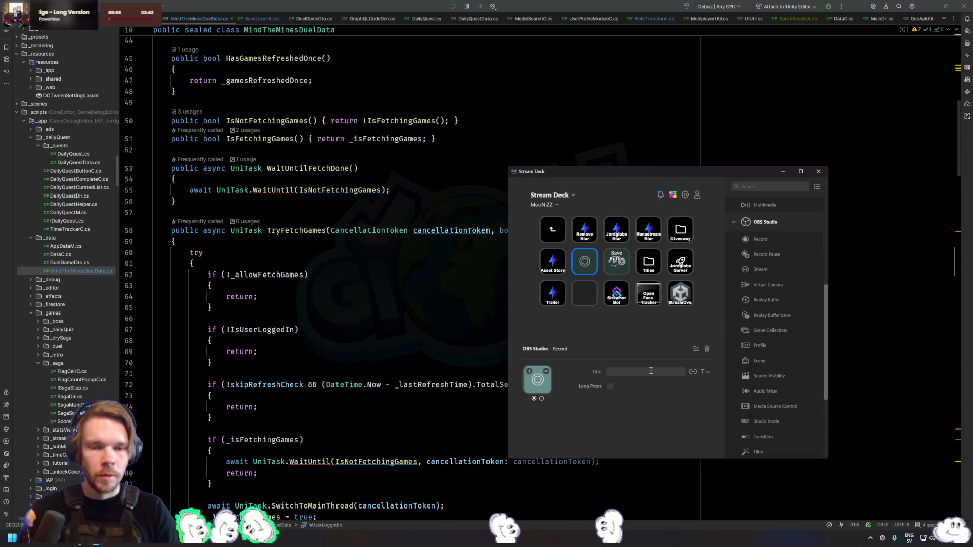
pyautogui.click(611, 387)
pyautogui.click(610, 387)
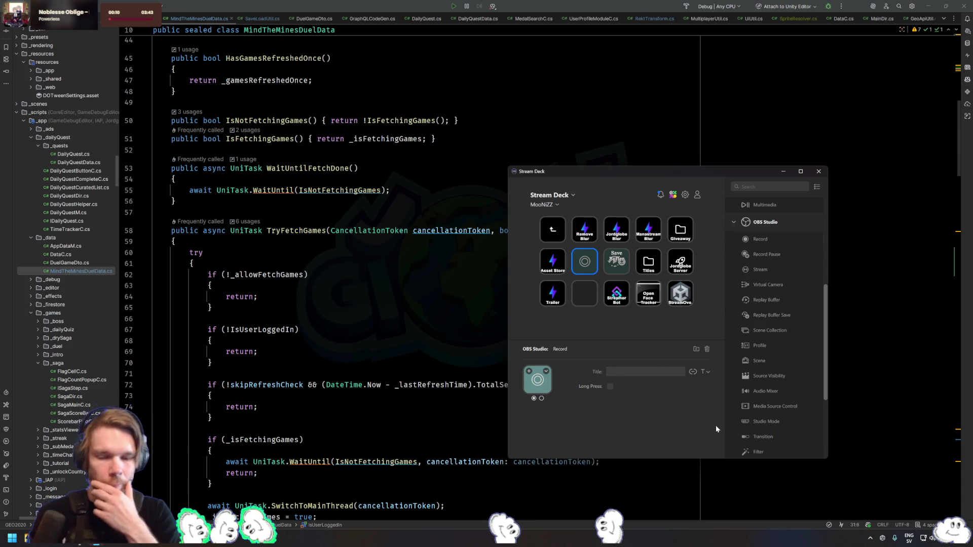
pyautogui.write('Record')
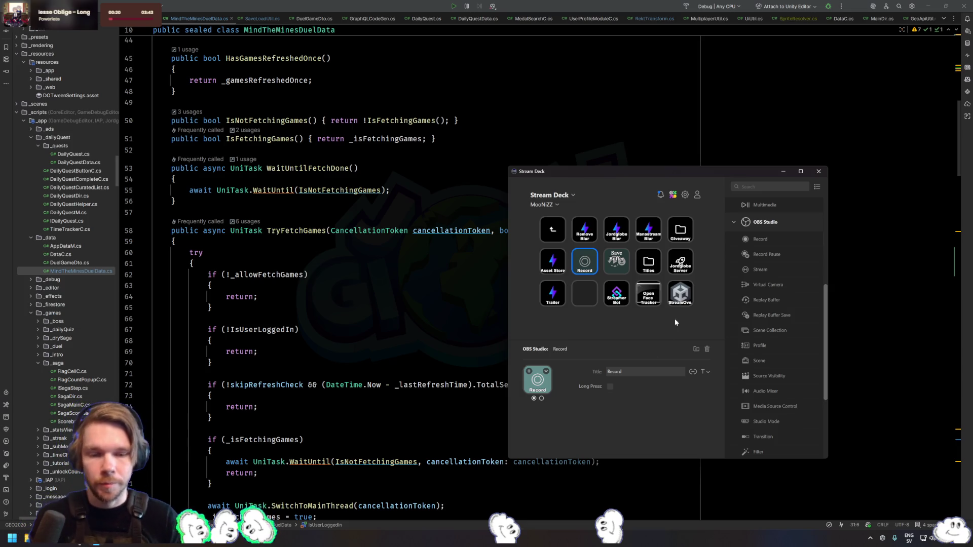
pyautogui.click(817, 173)
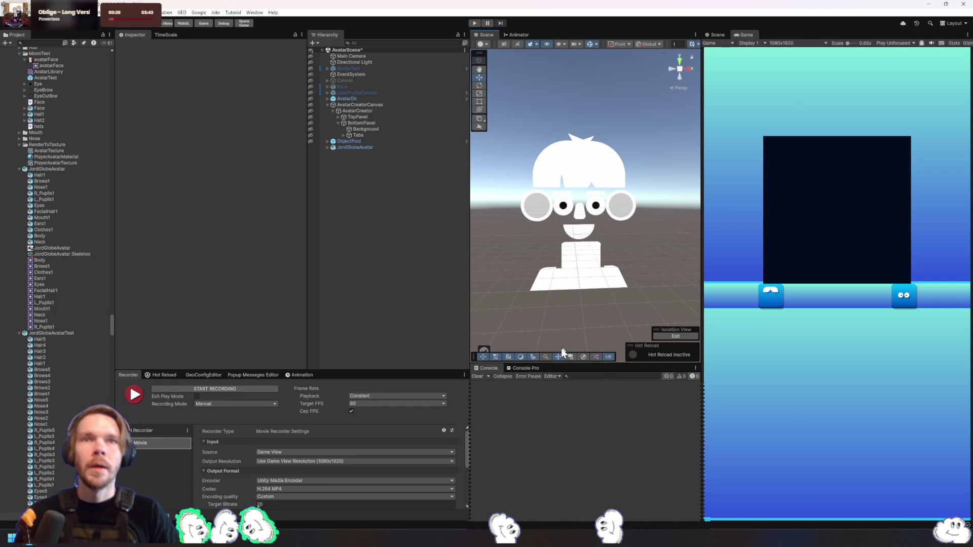
# Expand JordGlobeAvatar in the Hierarchy and tint the Hair1 sprite a strong red
pyautogui.click(577, 277)
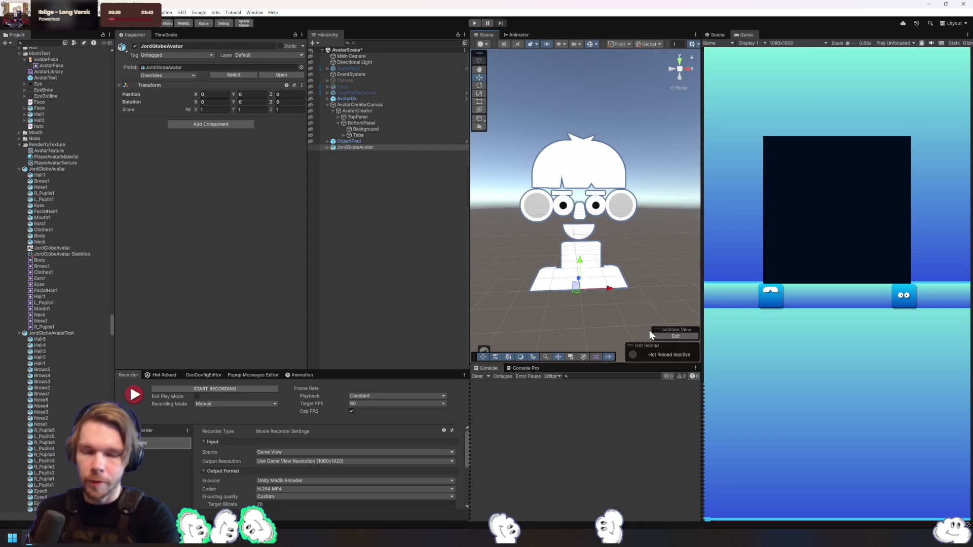
pyautogui.click(381, 146)
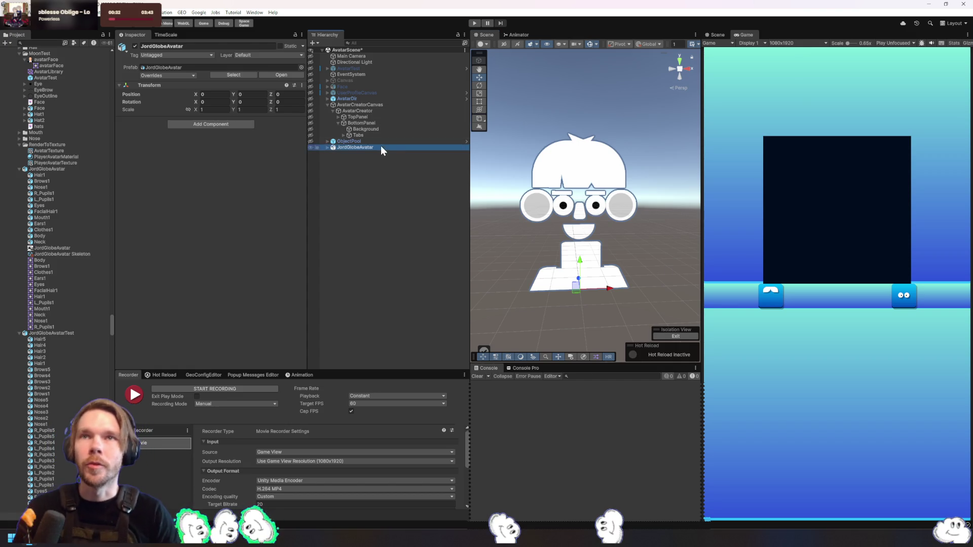
pyautogui.press('Right')
pyautogui.press('Down')
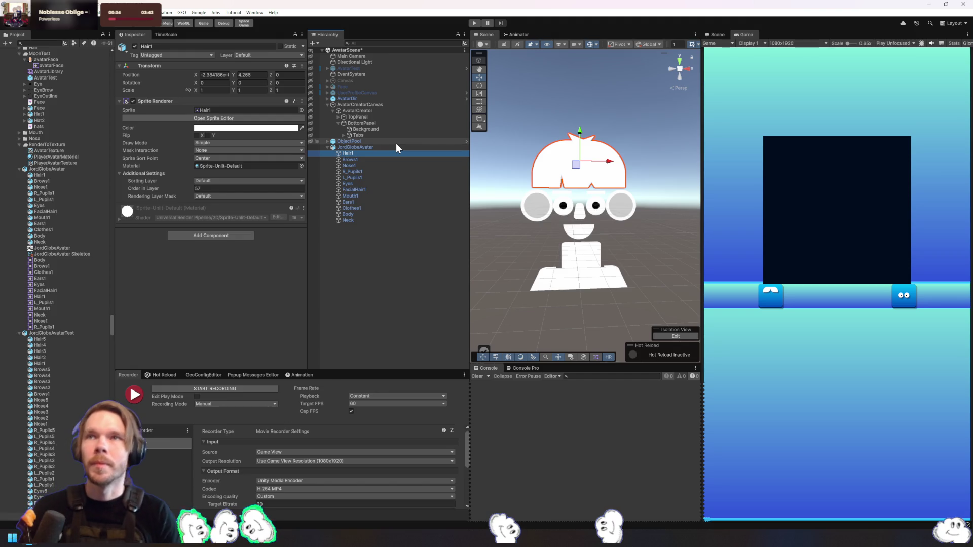
pyautogui.click(457, 408)
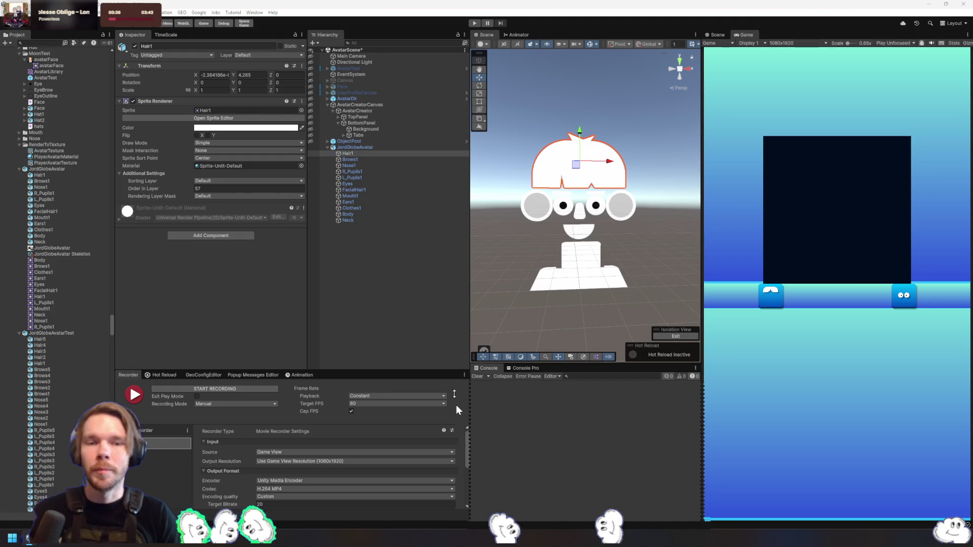
pyautogui.click(585, 190)
pyautogui.moveTo(579, 188); pyautogui.dragTo(591, 190)
# Tint Brows1 gold and Nose1 dark red by pasting colours into their Sprite Renderers
pyautogui.click(361, 158)
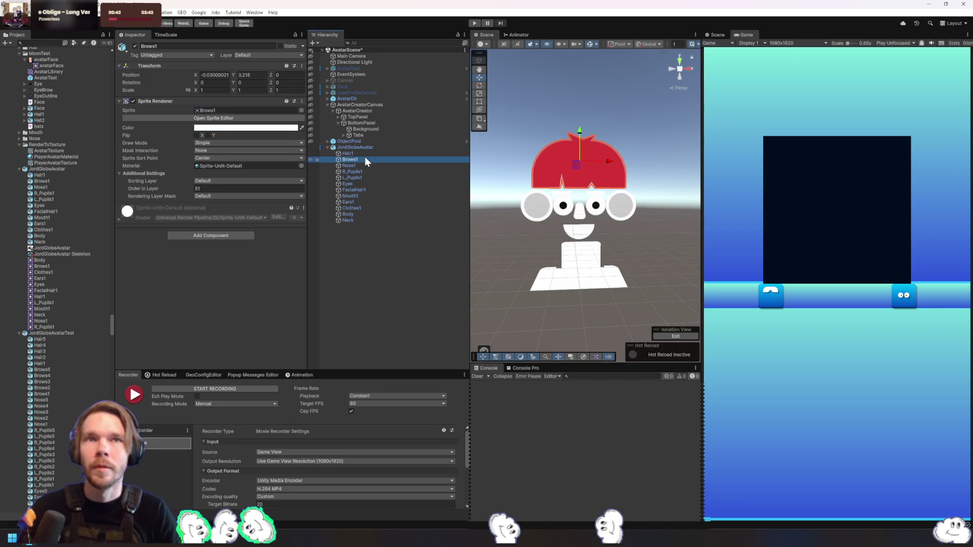
pyautogui.click(254, 137)
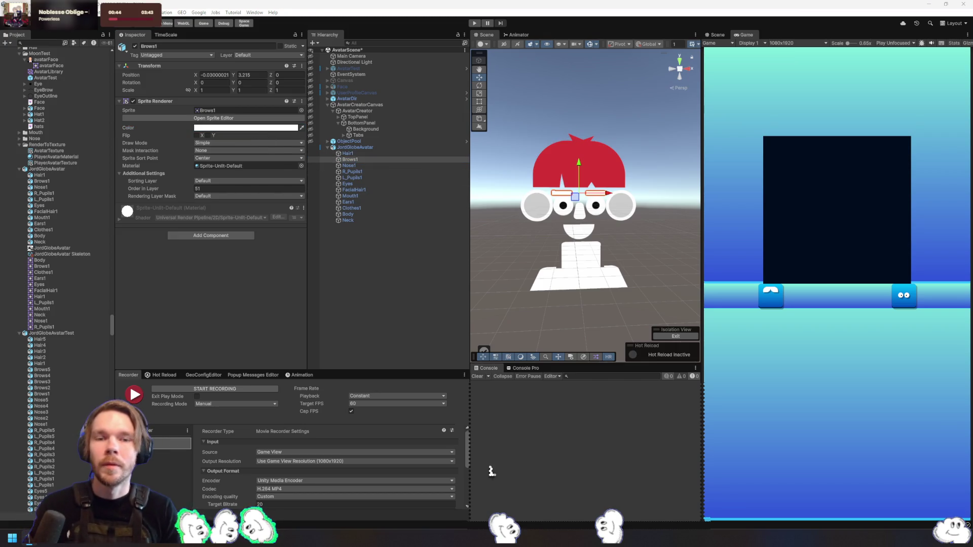
pyautogui.hotkey('ctrl', 'v')
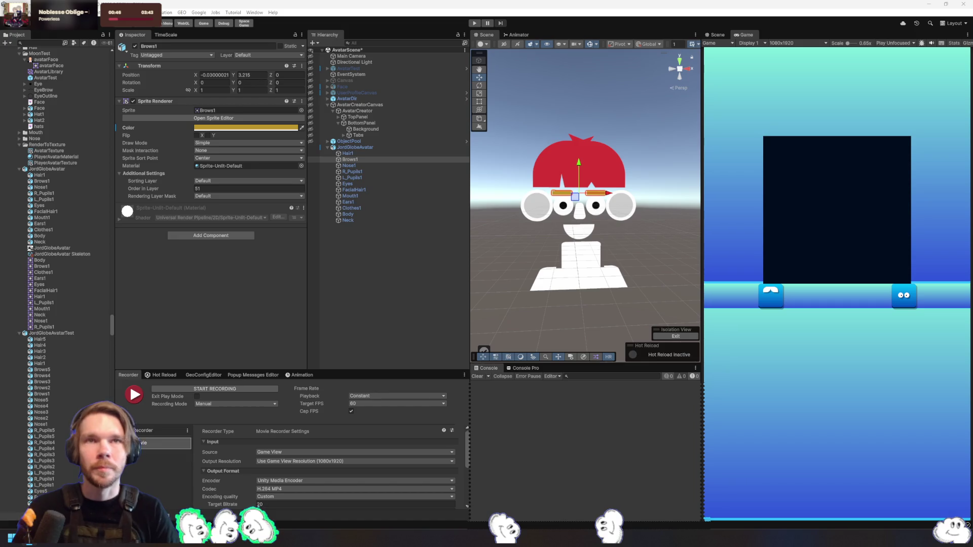
pyautogui.click(370, 160)
pyautogui.click(370, 165)
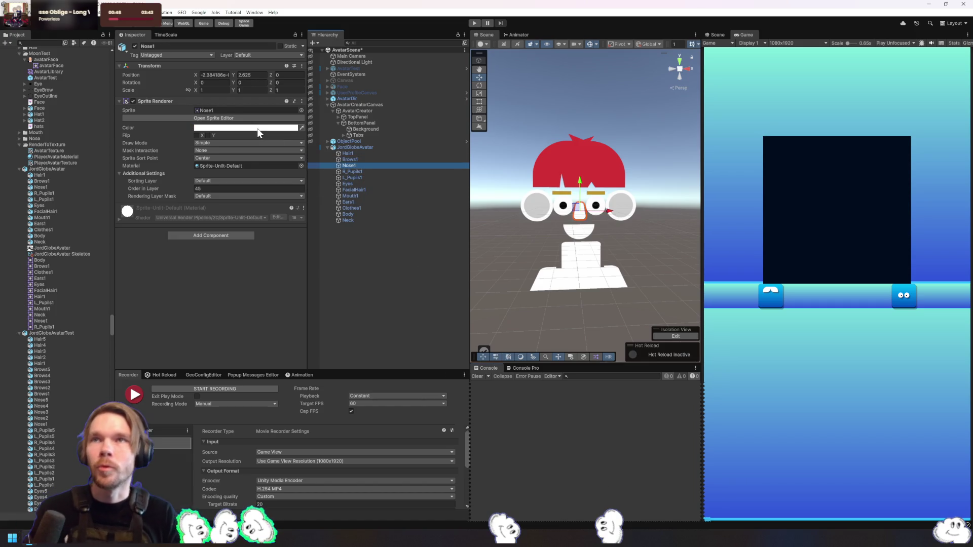
pyautogui.hotkey('ctrl', 'v')
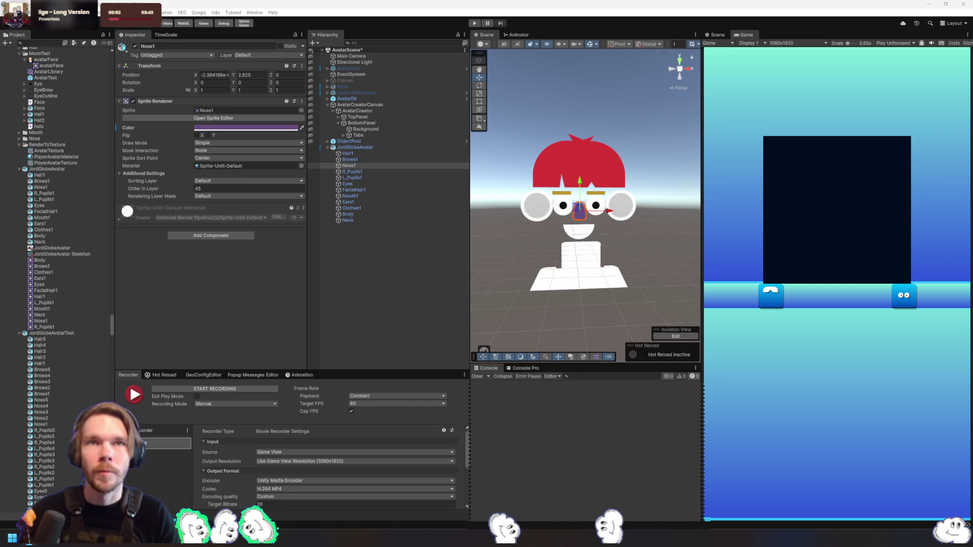
# Select the pupils and Eyes parts and start giving the Eyes a cyan tint
pyautogui.click(366, 173)
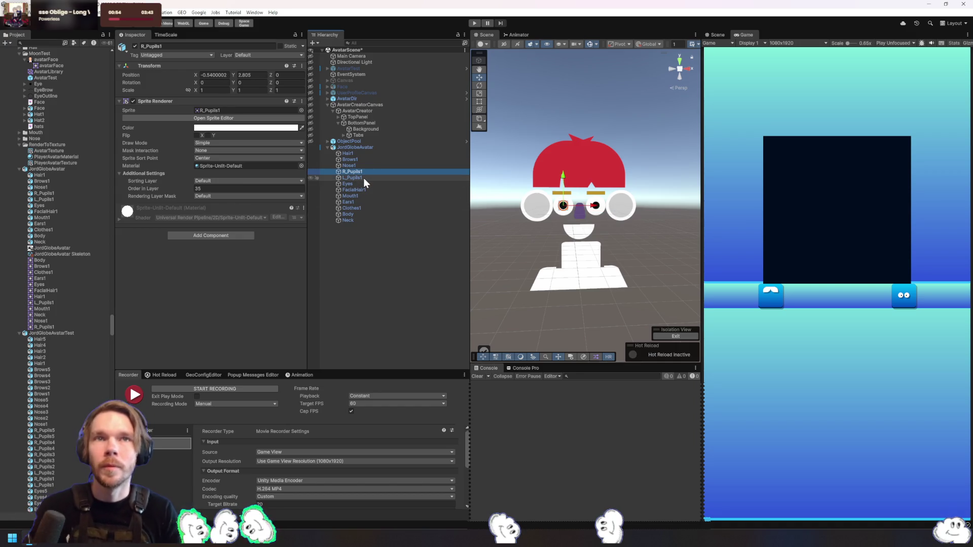
pyautogui.keyDown('shift'); pyautogui.click(363, 178); pyautogui.keyUp('shift')
pyautogui.click(374, 184)
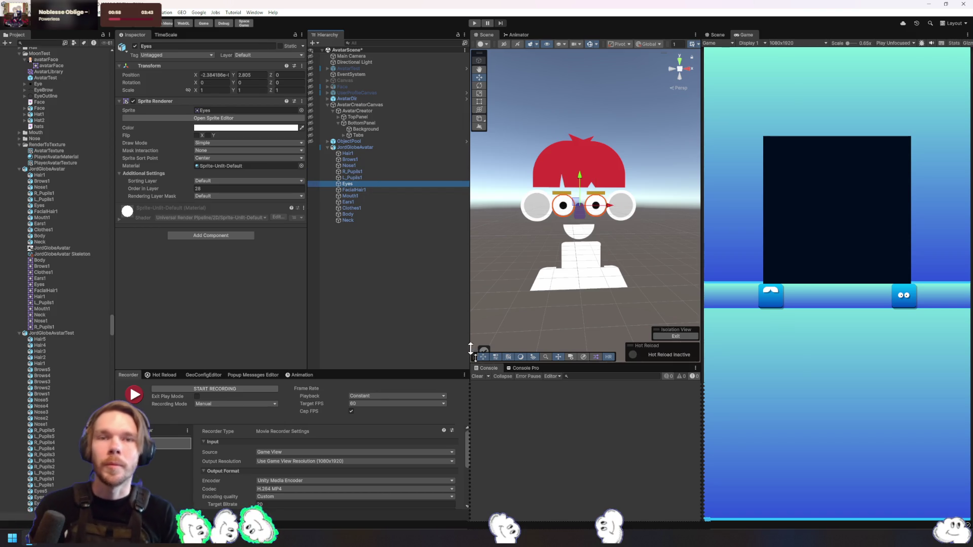
pyautogui.click(259, 154)
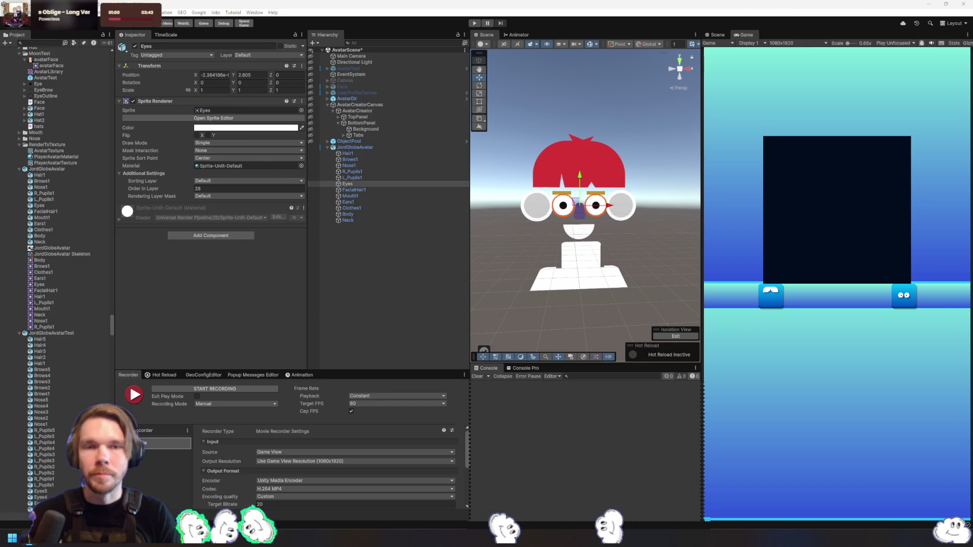
pyautogui.click(246, 127)
pyautogui.click(530, 230)
# Set the Eyes tint to teal 3ED3D4 and the Ears1 tint to green
pyautogui.moveTo(566, 223); pyautogui.dragTo(571, 217)
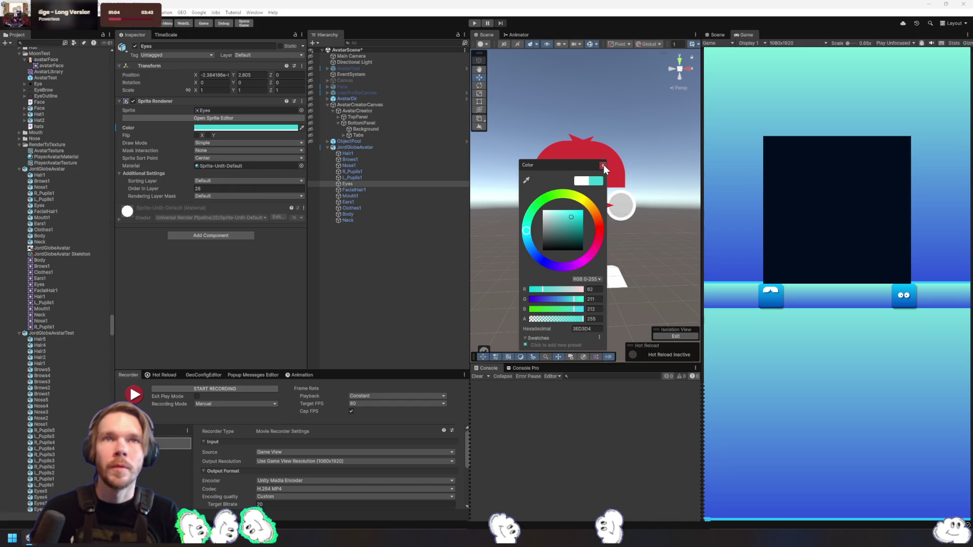
pyautogui.click(603, 163)
pyautogui.click(368, 201)
pyautogui.click(246, 127)
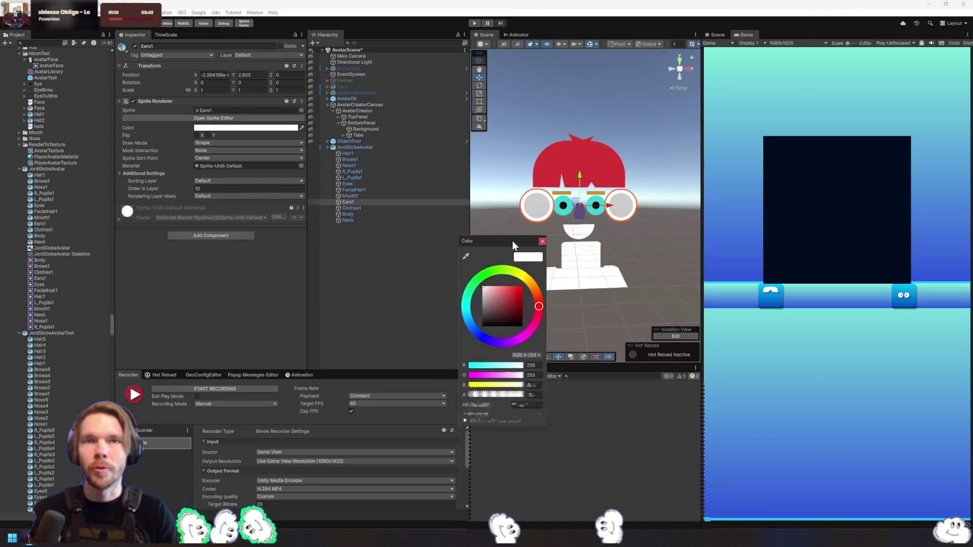
pyautogui.click(534, 327)
pyautogui.moveTo(534, 327)
pyautogui.mouseDown()
pyautogui.moveTo(505, 268)
pyautogui.moveTo(509, 294)
pyautogui.mouseUp()
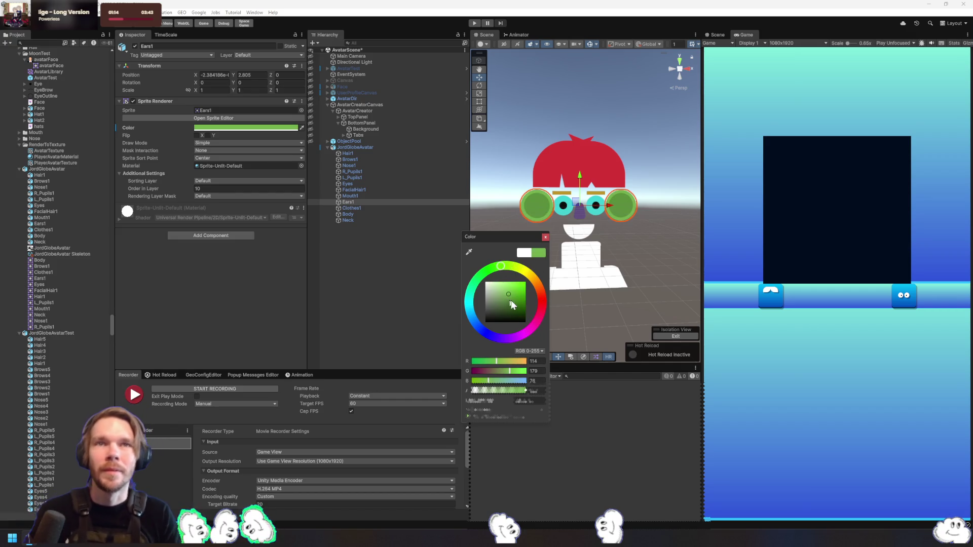
pyautogui.click(593, 249)
# Give the Neck and Body sprites a shared grey tint
pyautogui.click(593, 249)
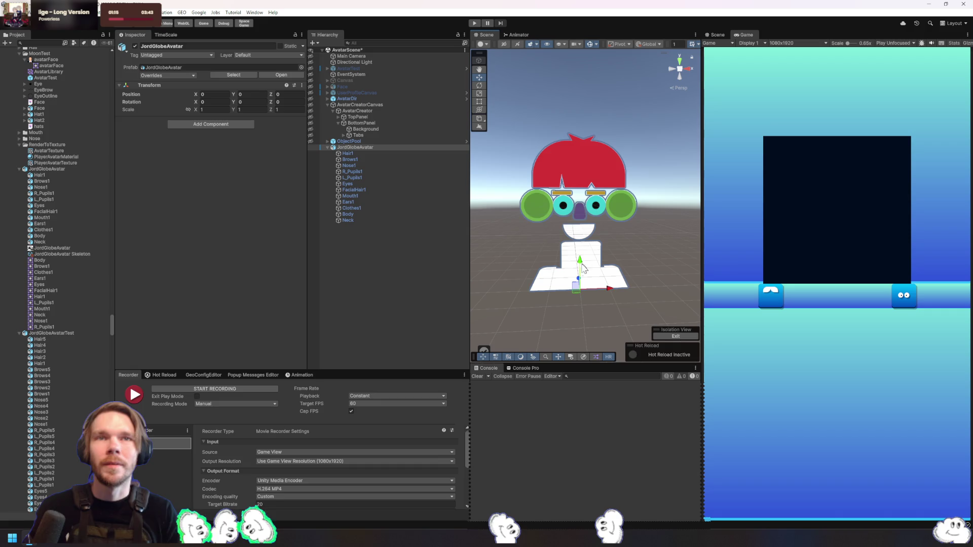
pyautogui.click(349, 221)
pyautogui.keyDown('ctrl'); pyautogui.click(350, 215); pyautogui.keyUp('ctrl')
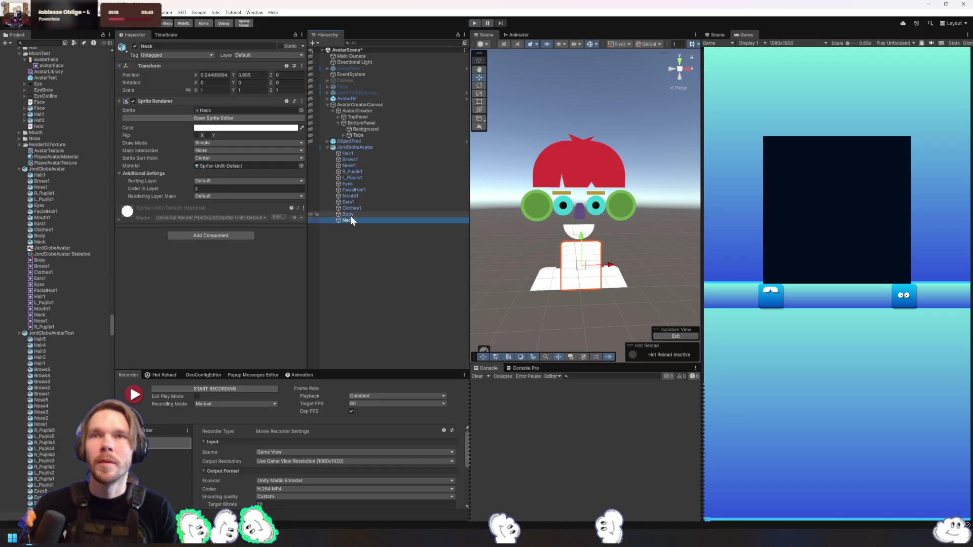
pyautogui.click(248, 128)
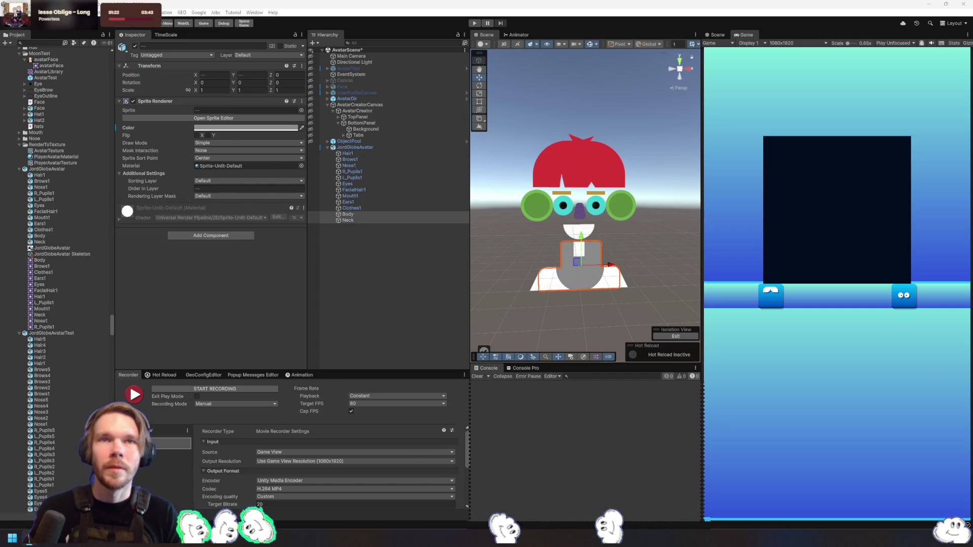
pyautogui.click(622, 304)
pyautogui.moveTo(608, 311)
pyautogui.mouseDown()
pyautogui.moveTo(648, 307)
pyautogui.moveTo(577, 305)
pyautogui.mouseUp()
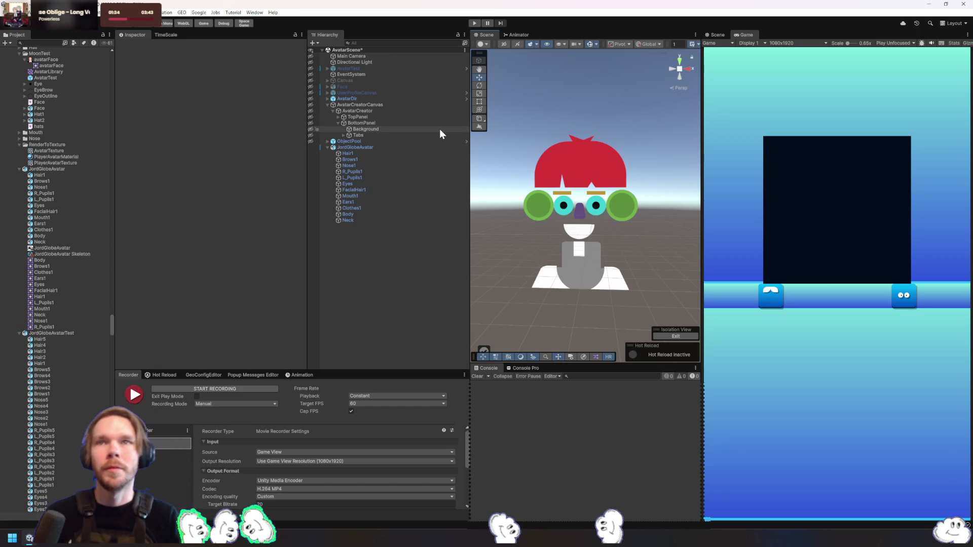
# Select Hair1 and bring up its colour chooser, moving the chooser aside
pyautogui.click(403, 154)
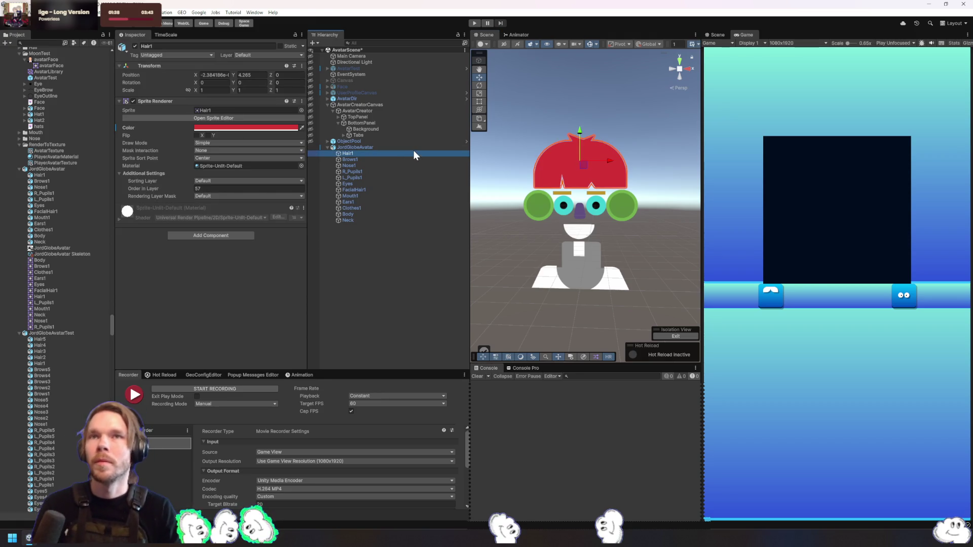
pyautogui.click(327, 475)
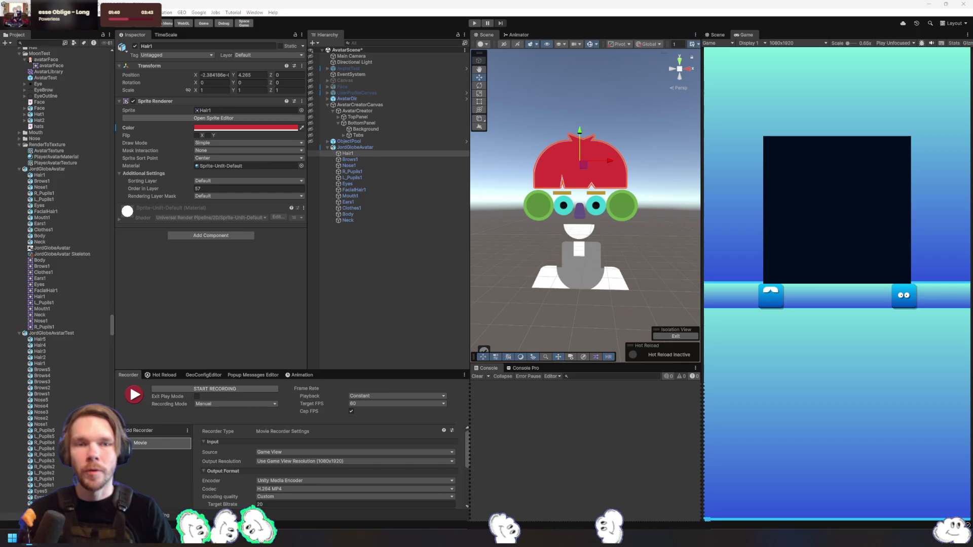
pyautogui.click(246, 127)
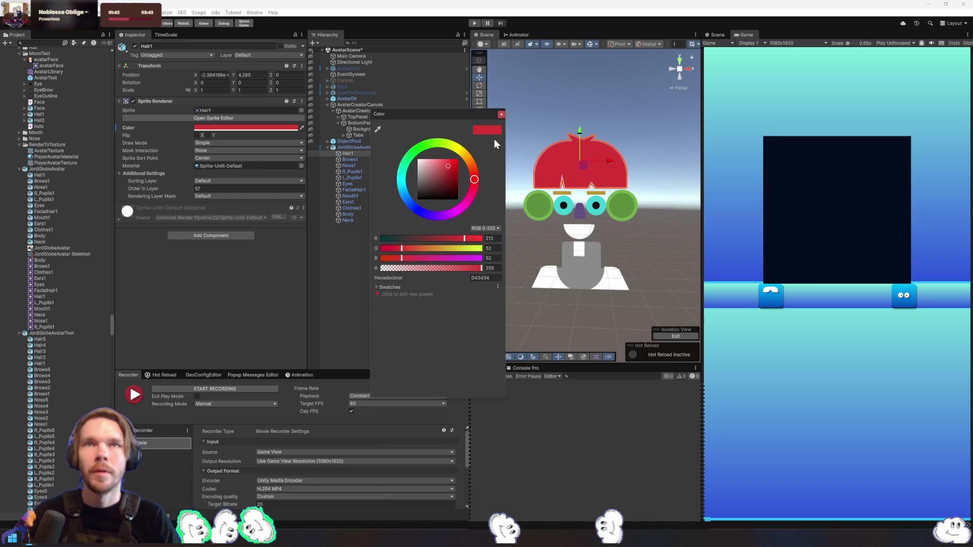
pyautogui.moveTo(449, 108)
pyautogui.mouseDown()
pyautogui.moveTo(461, 120)
pyautogui.moveTo(438, 110)
pyautogui.mouseUp()
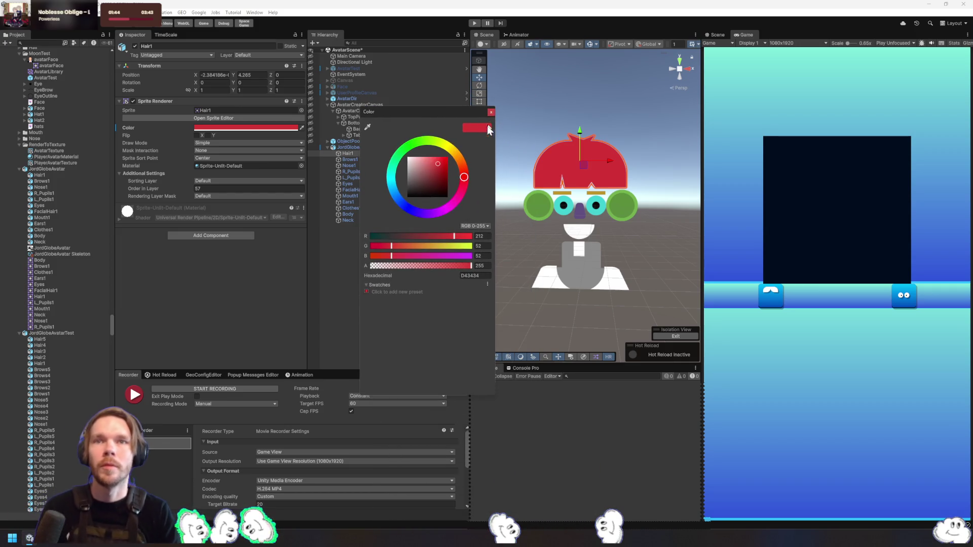
pyautogui.click(350, 238)
pyautogui.click(348, 153)
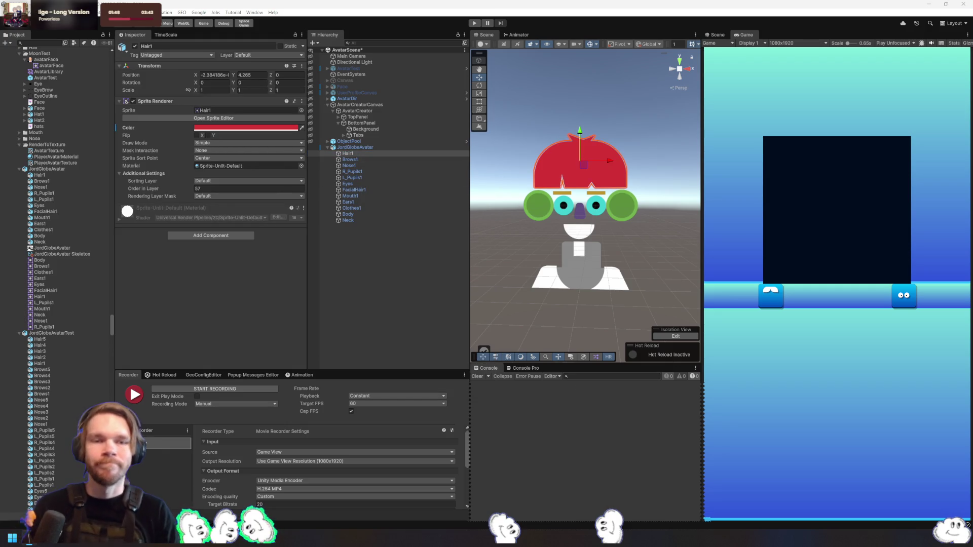
pyautogui.click(246, 127)
pyautogui.moveTo(519, 260); pyautogui.dragTo(497, 185)
pyautogui.moveTo(427, 185)
pyautogui.mouseDown()
pyautogui.moveTo(400, 22)
pyautogui.moveTo(395, 106)
pyautogui.mouseUp()
# Tint Hair1 red D43434, then inspect face parts on the avatar
pyautogui.click(469, 105)
pyautogui.moveTo(347, 159); pyautogui.dragTo(350, 151)
pyautogui.click(348, 154)
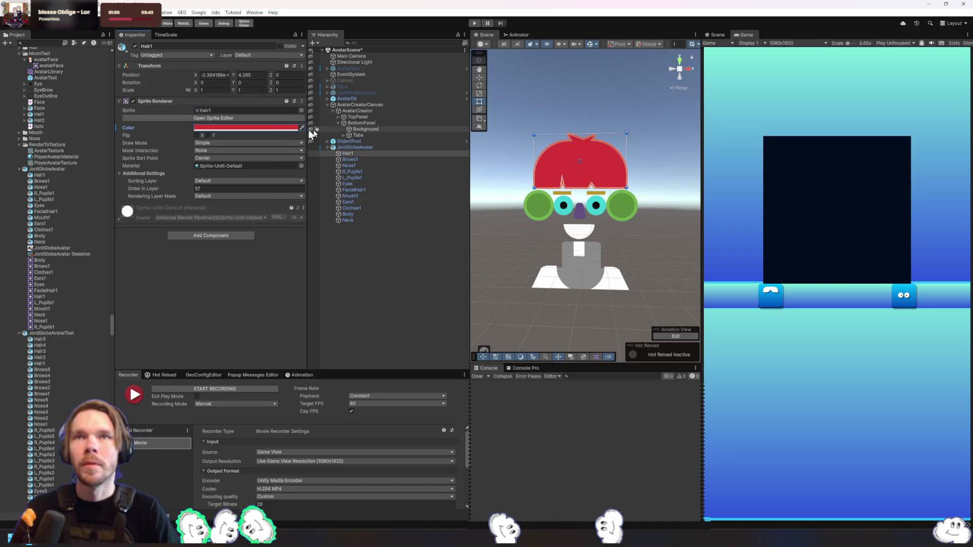
pyautogui.click(416, 309)
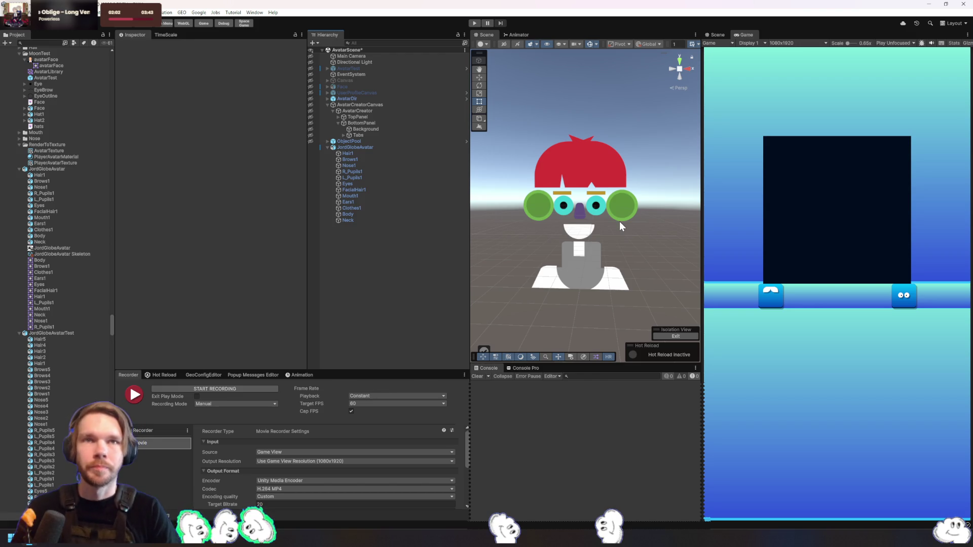
pyautogui.click(584, 247)
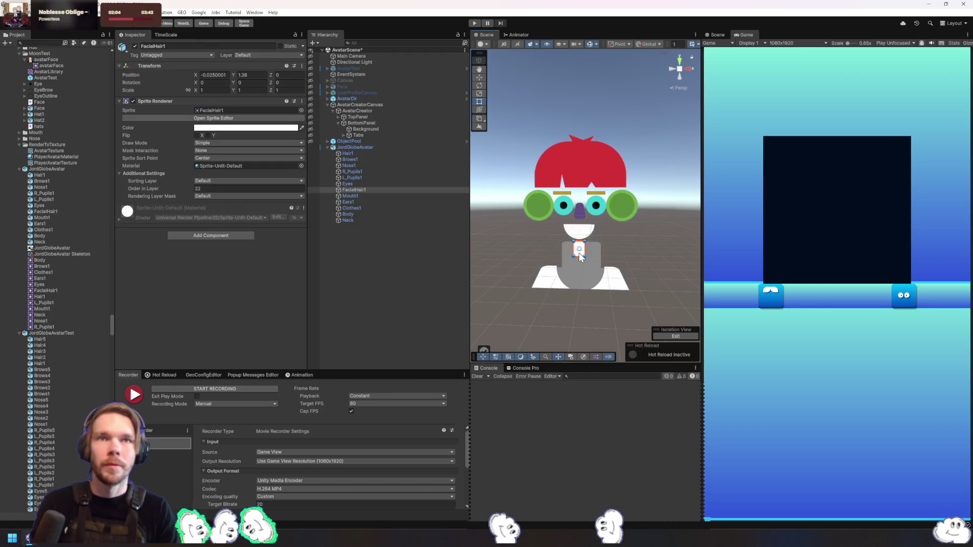
# Select the JordGlobeAvatar object and browse the Project to the avatar PSD assets
pyautogui.click(628, 268)
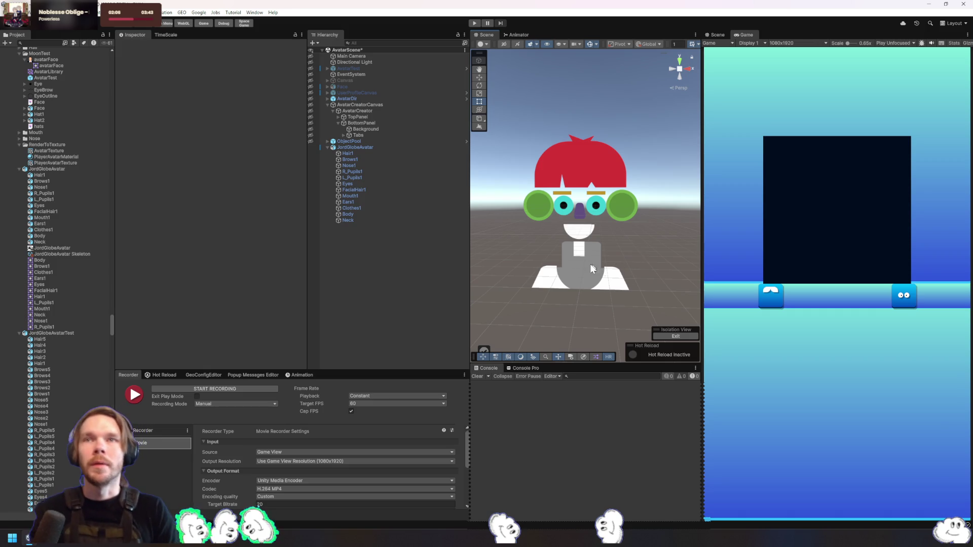
pyautogui.click(355, 147)
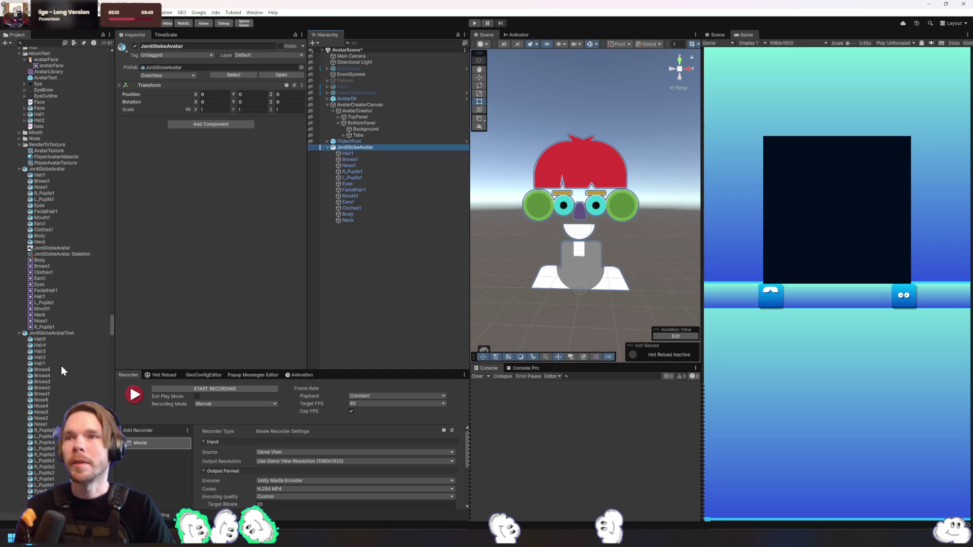
pyautogui.scroll(-10, 79, 368)
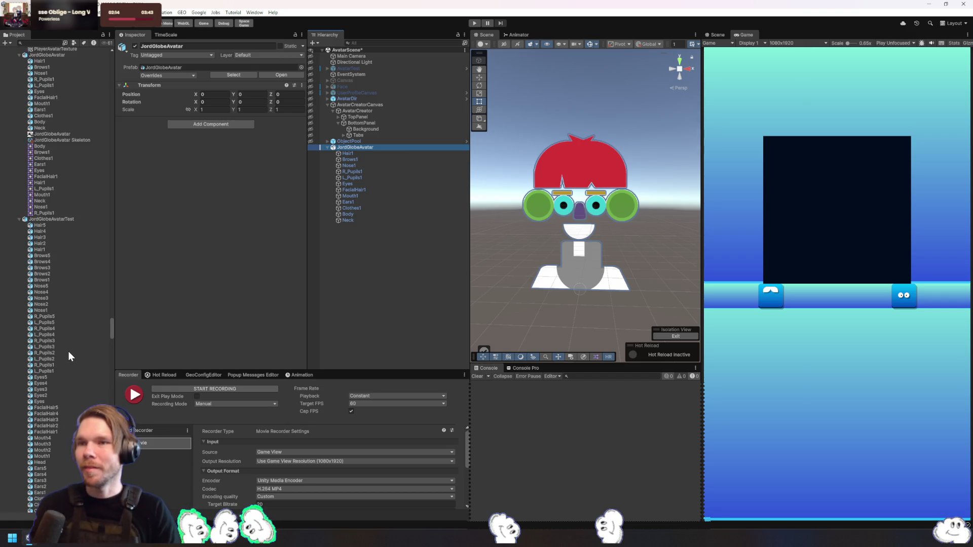
pyautogui.click(64, 151)
pyautogui.scroll(3, 184, 254)
# Tick the Head layer in JordGlobeAvatar.psd's Layer Management and apply the import
pyautogui.scroll(10, 38, 118)
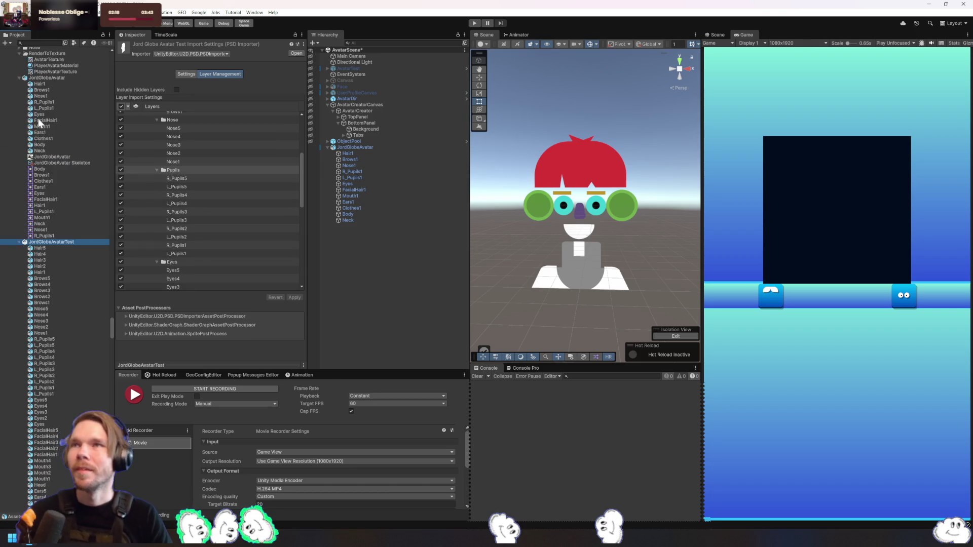
pyautogui.click(65, 163)
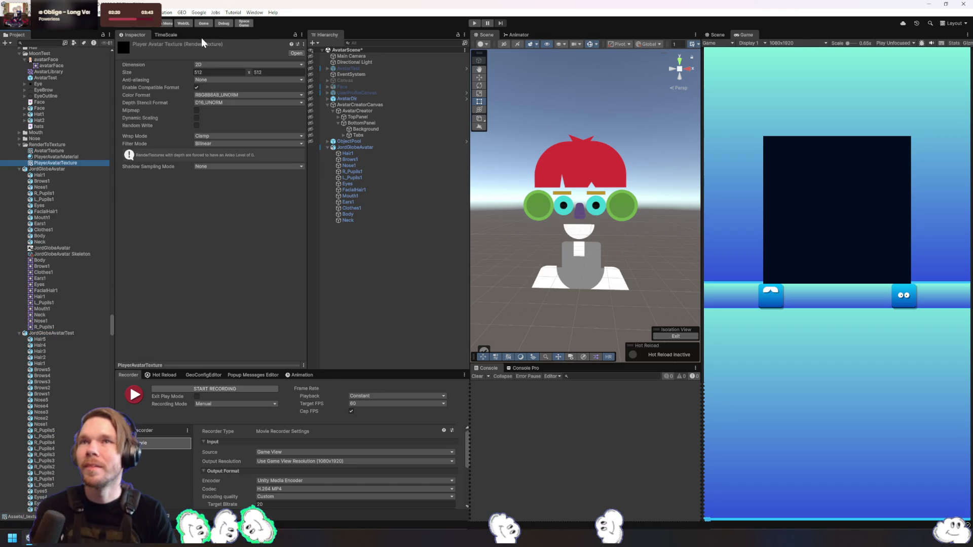
pyautogui.click(53, 170)
pyautogui.scroll(2, 252, 230)
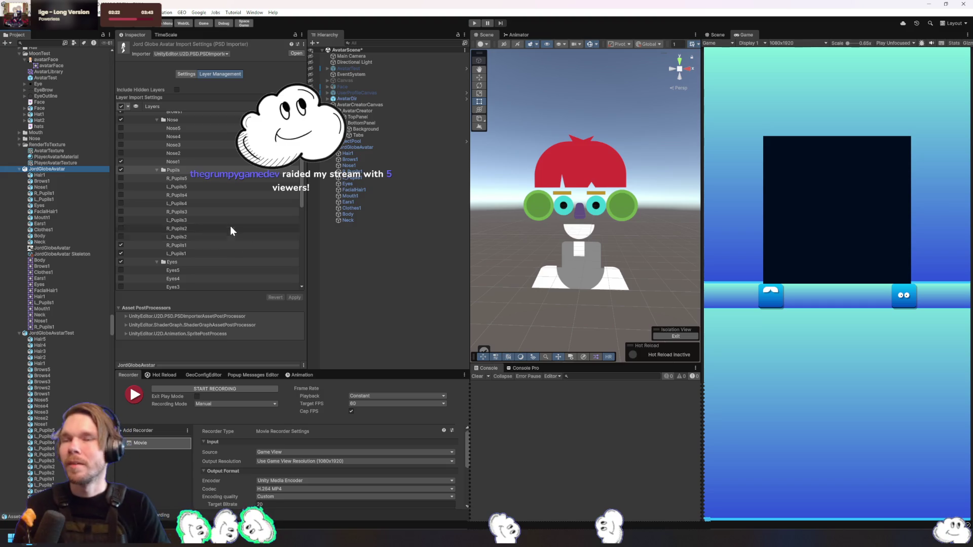
pyautogui.scroll(-10, 171, 208)
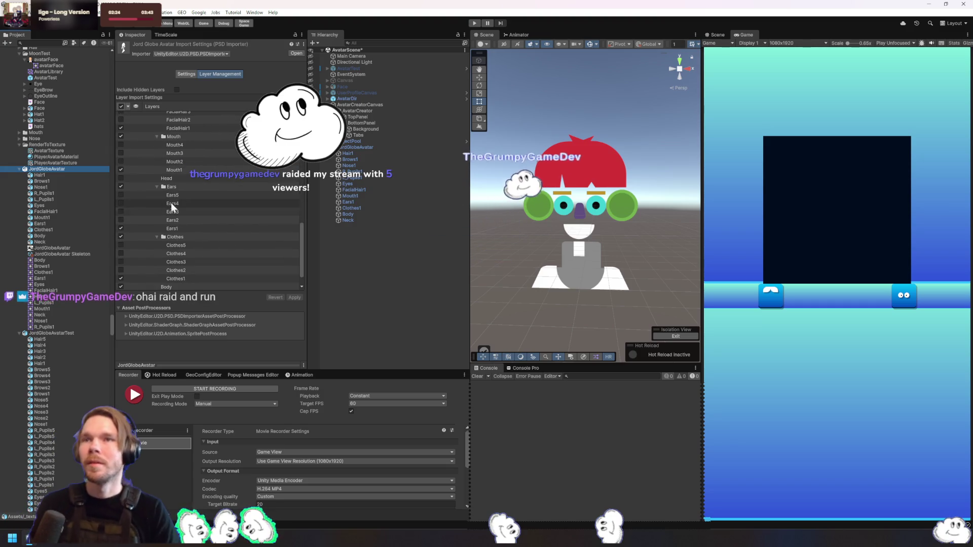
pyautogui.click(119, 180)
pyautogui.click(120, 178)
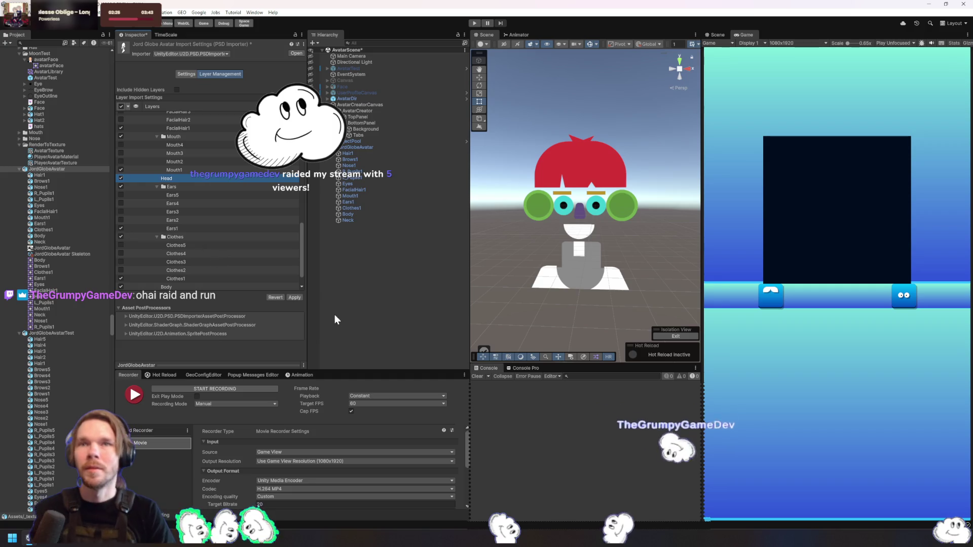
pyautogui.click(301, 298)
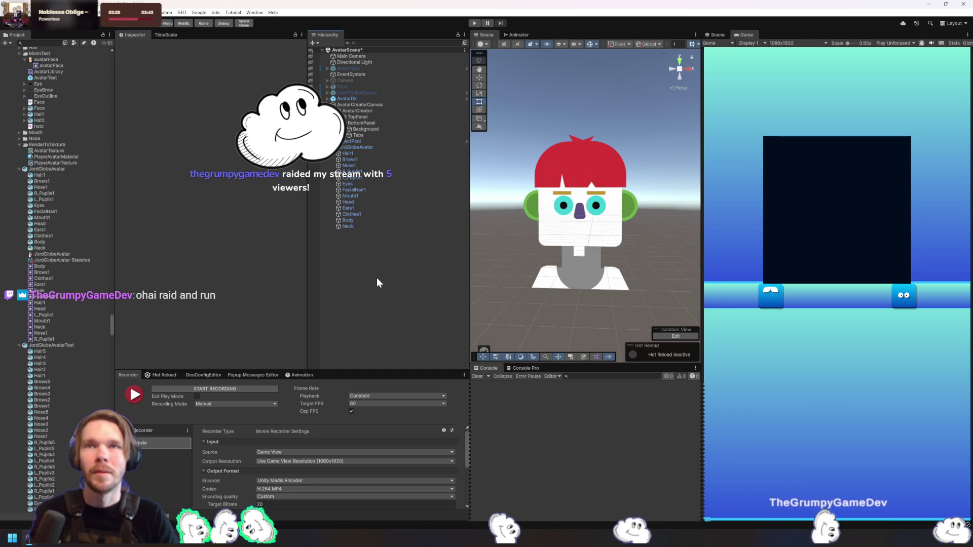
# Select the avatar's Head sprite and tint it a deep magenta-red
pyautogui.click(360, 221)
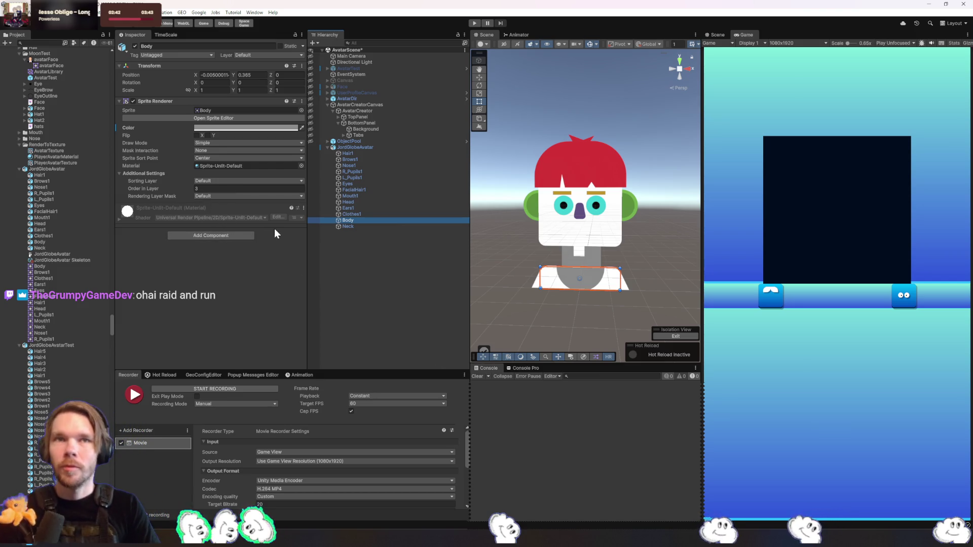
pyautogui.click(614, 237)
pyautogui.click(615, 237)
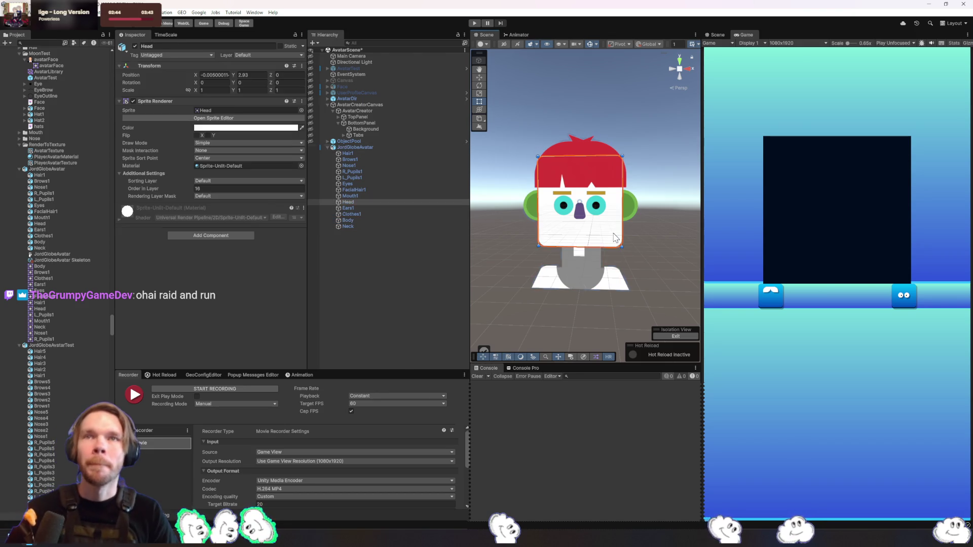
pyautogui.click(248, 127)
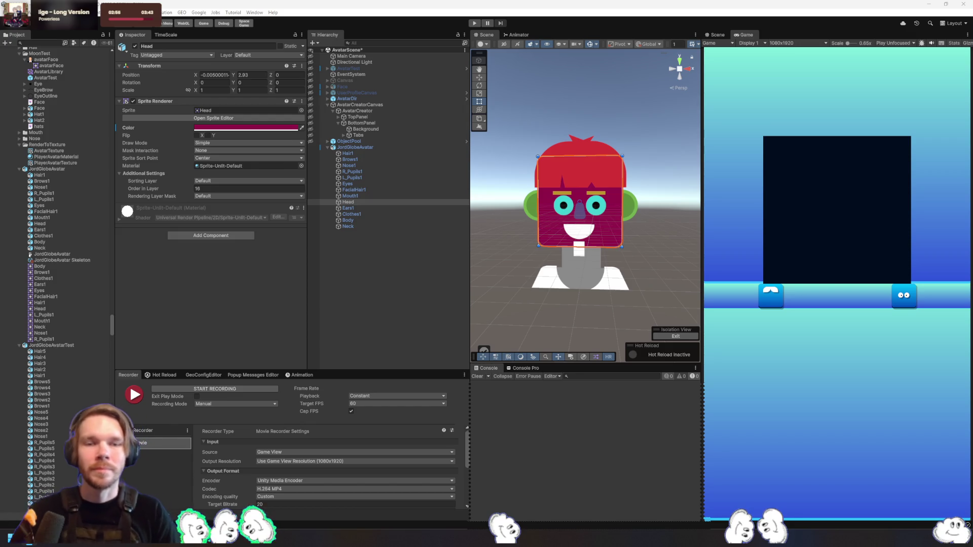
pyautogui.click(628, 336)
pyautogui.moveTo(591, 296)
pyautogui.mouseDown()
pyautogui.moveTo(638, 273)
pyautogui.moveTo(557, 316)
pyautogui.mouseUp()
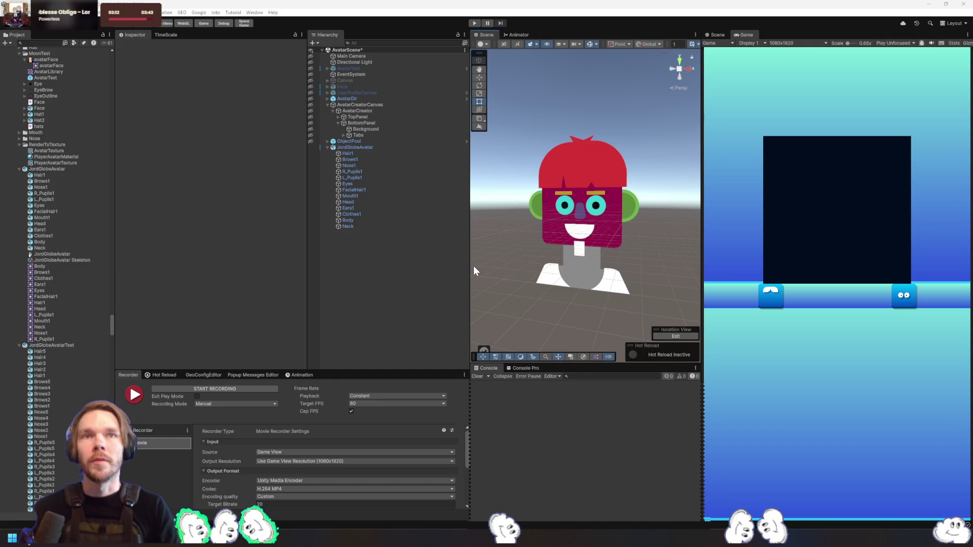
pyautogui.click(409, 147)
pyautogui.click(391, 153)
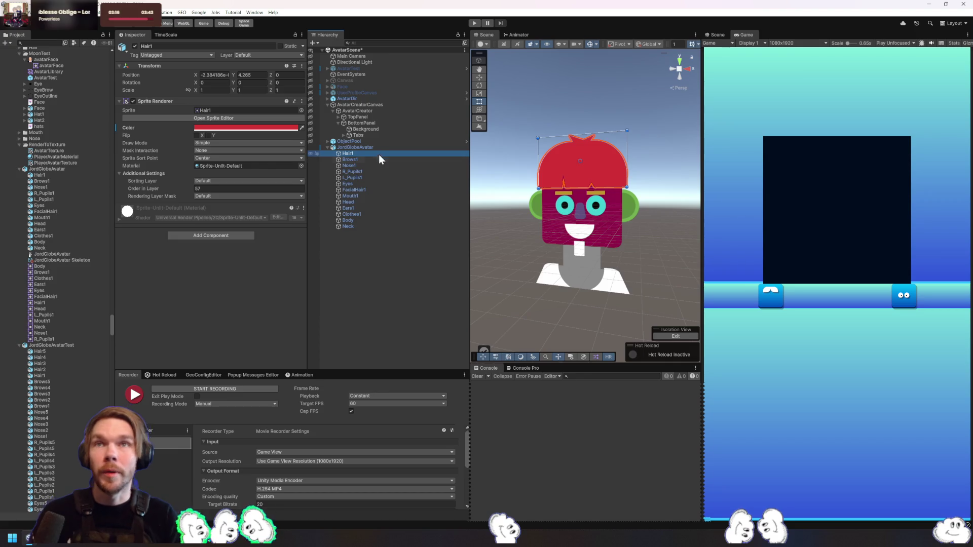
# Set JordGlobeAvatarTest.psd Sprite Padding to 2, apply it, and open the Sprite Editor
pyautogui.click(380, 147)
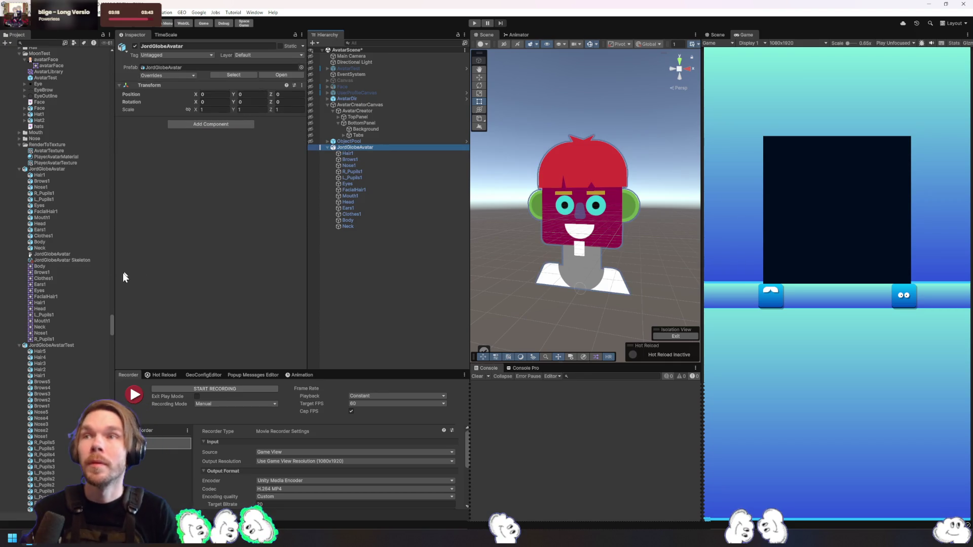
pyautogui.click(59, 343)
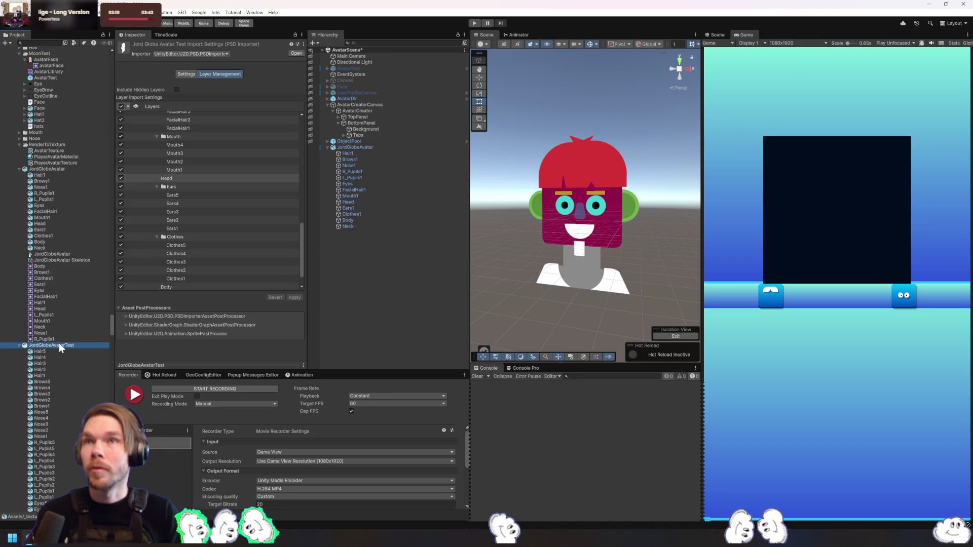
pyautogui.click(214, 74)
pyautogui.click(182, 74)
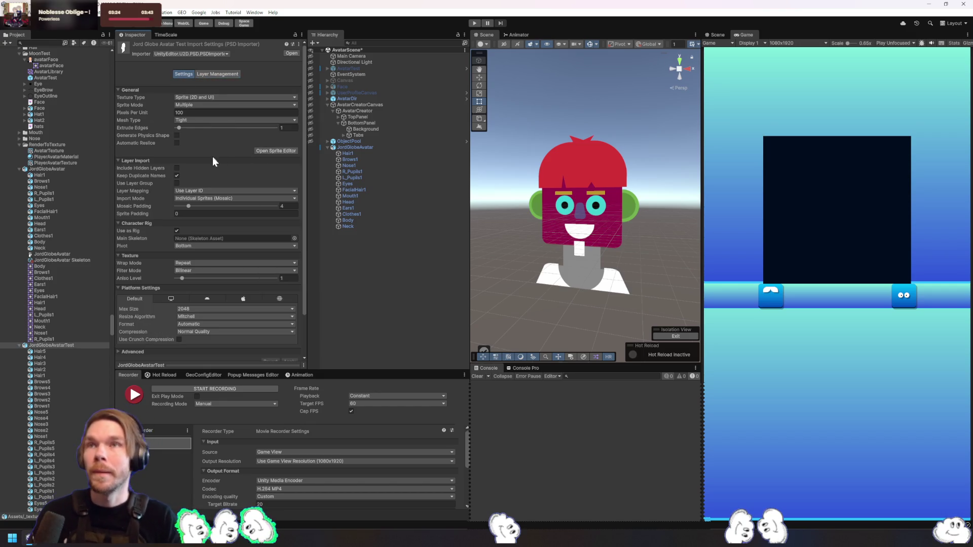
pyautogui.click(189, 214)
pyautogui.write('2')
pyautogui.click(295, 151)
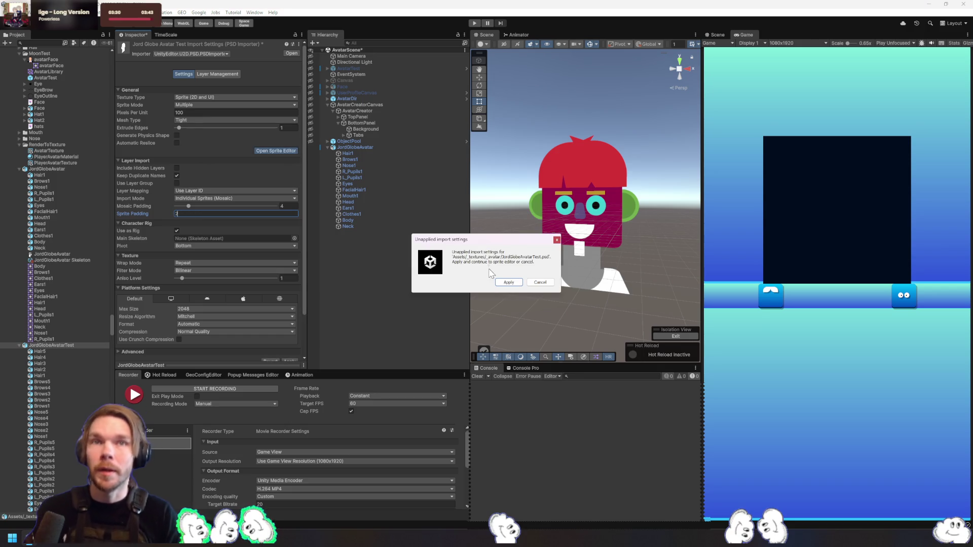
pyautogui.click(509, 282)
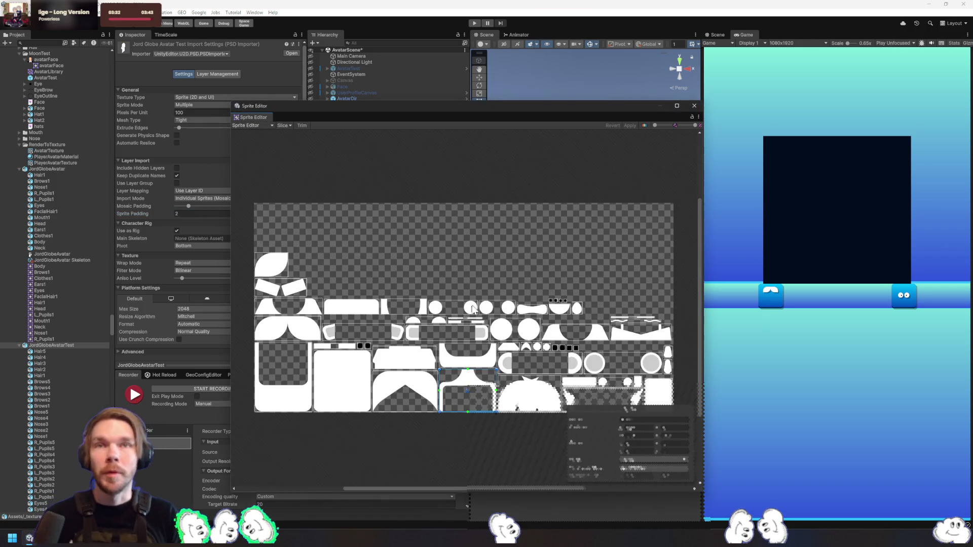
# Switch the Sprite Editor to Skinning Editor and show the Visibility panel's Sprite list
pyautogui.click(252, 132)
pyautogui.click(253, 130)
pyautogui.click(360, 262)
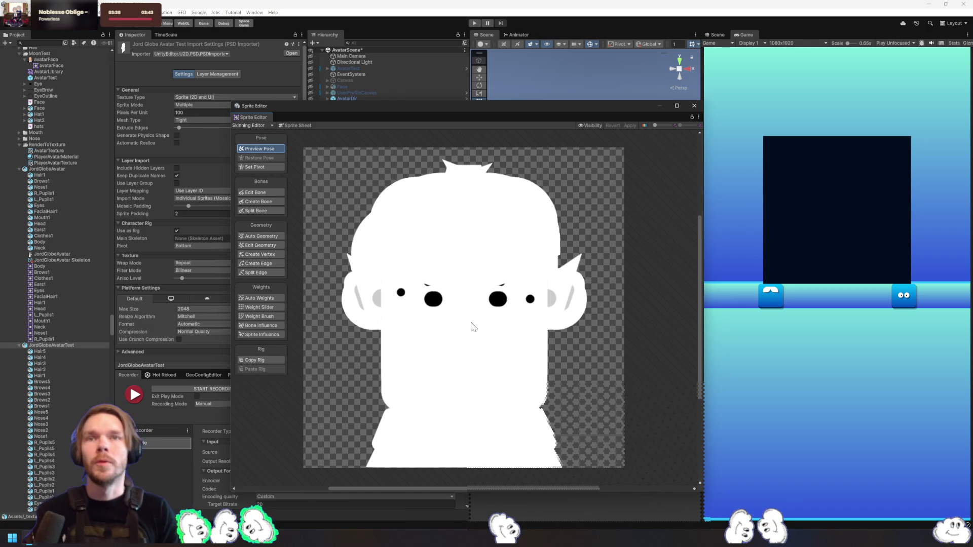
pyautogui.click(441, 362)
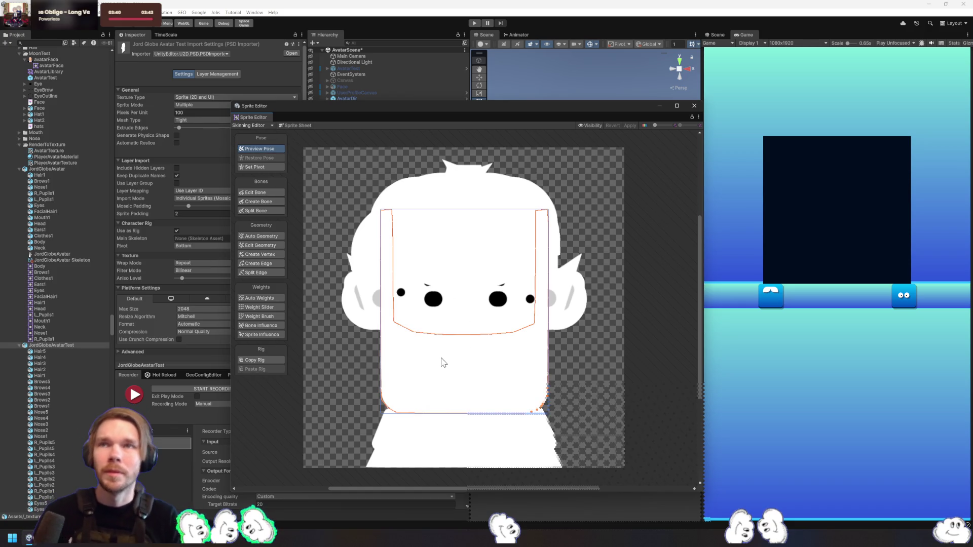
pyautogui.click(584, 126)
pyautogui.click(665, 152)
pyautogui.click(628, 236)
pyautogui.click(631, 218)
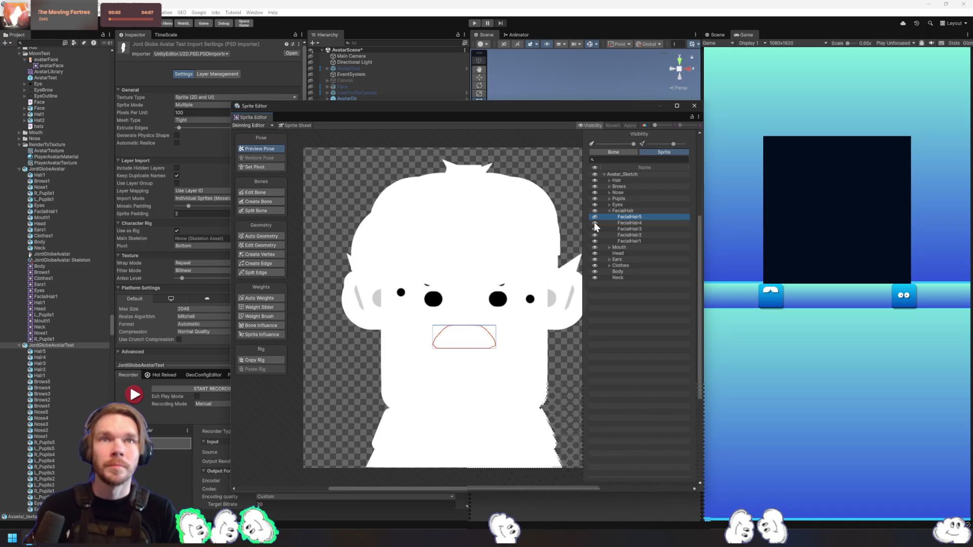
# Load JordGlobeAvatar.psd in the skinning view and expand Avatar_Sketch and all its layer groups
pyautogui.click(50, 170)
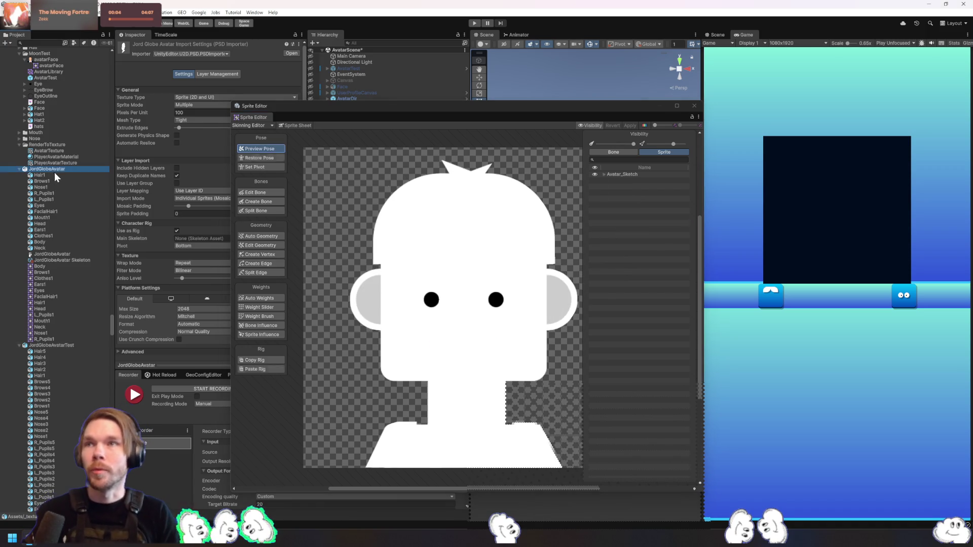
pyautogui.click(603, 175)
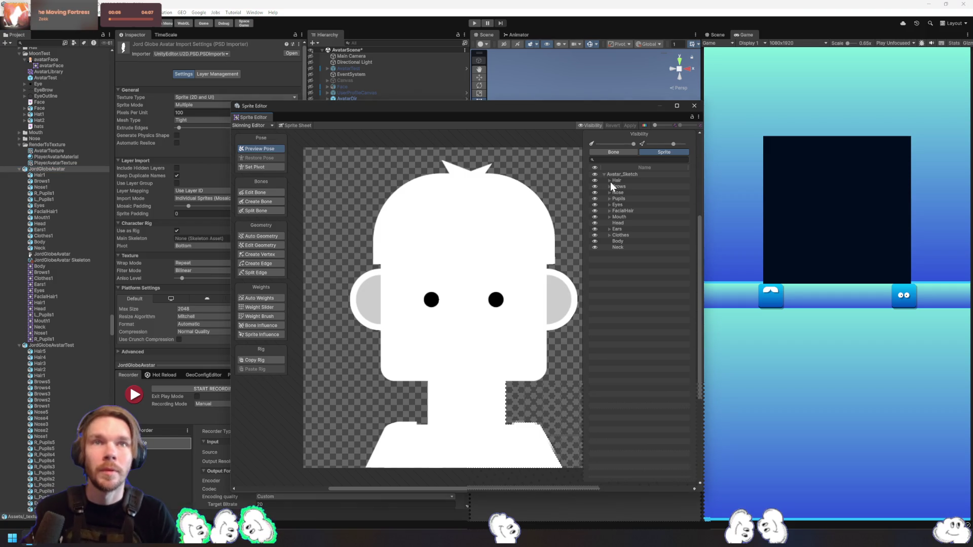
pyautogui.press('Down')
pyautogui.press('Down')
pyautogui.press('Down')
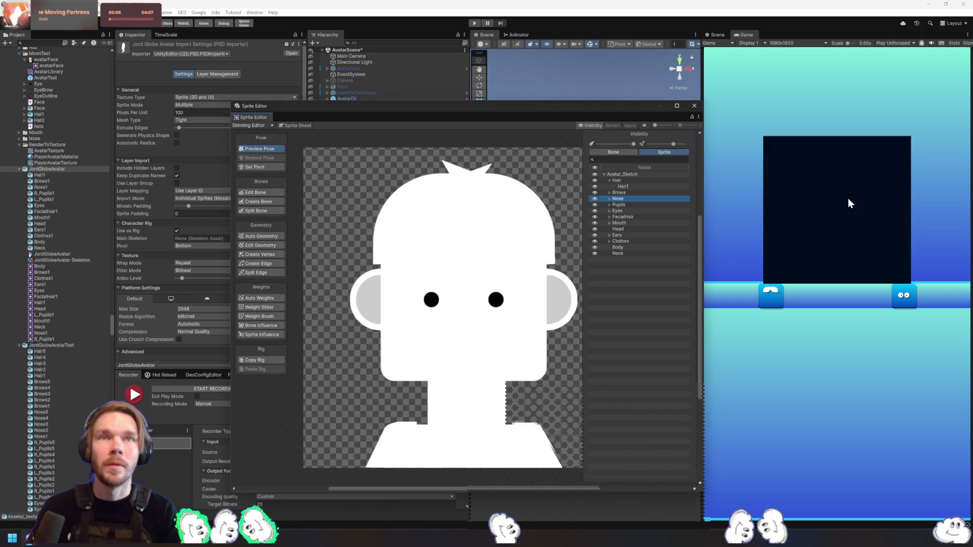
pyautogui.press('Right')
pyautogui.press('Up')
pyautogui.press('Right')
pyautogui.press('Up')
pyautogui.press('Up')
pyautogui.press('Right')
pyautogui.press('Up')
pyautogui.press('Up')
pyautogui.press('Up')
pyautogui.press('Right')
pyautogui.press('Down')
pyautogui.press('Down')
pyautogui.press('Down')
pyautogui.press('Right')
pyautogui.press('Down')
pyautogui.press('Down')
pyautogui.press('Right')
pyautogui.press('Up')
pyautogui.press('Up')
pyautogui.press('Up')
pyautogui.press('Right')
pyautogui.press('Up')
pyautogui.press('Right')
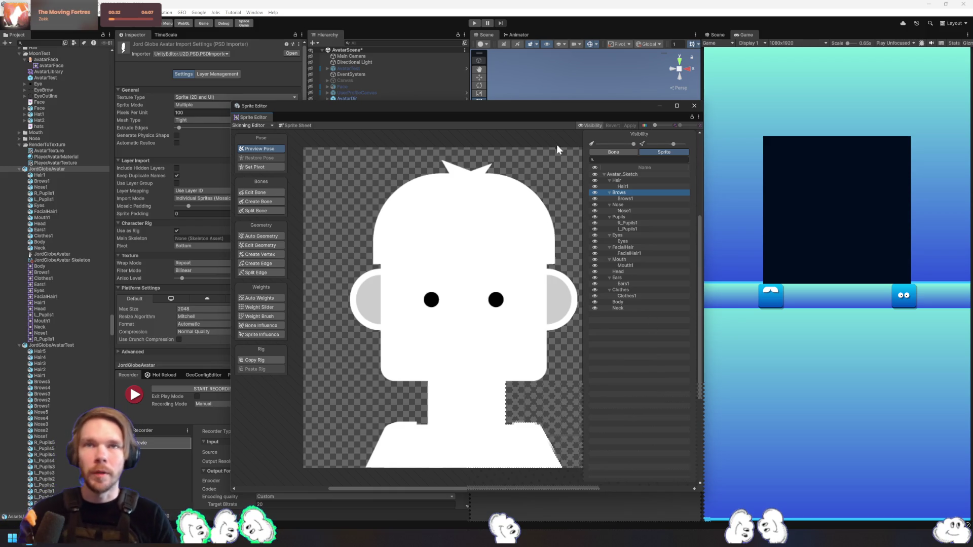
pyautogui.click(476, 221)
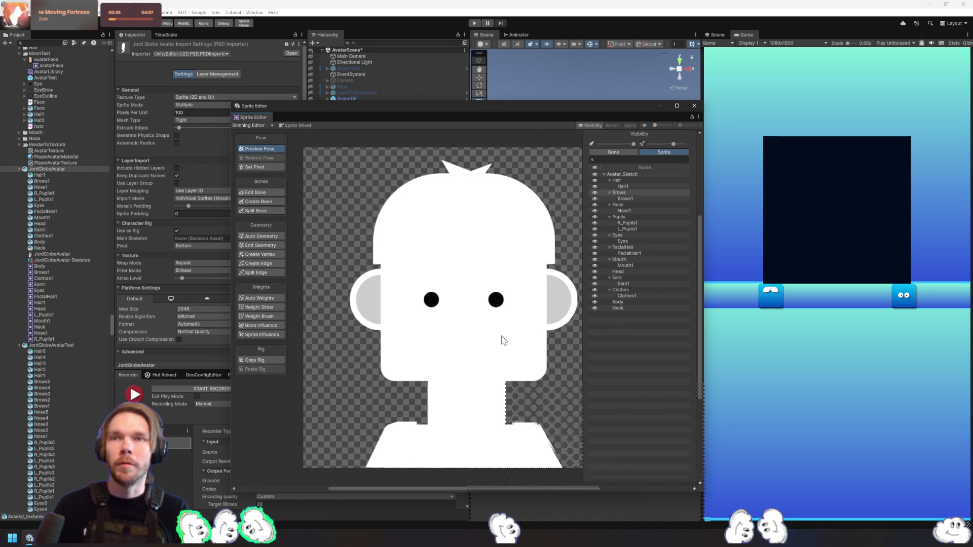
# Auto-generate a triangle mesh for the Body sprite, then return to the pose preview
pyautogui.click(618, 308)
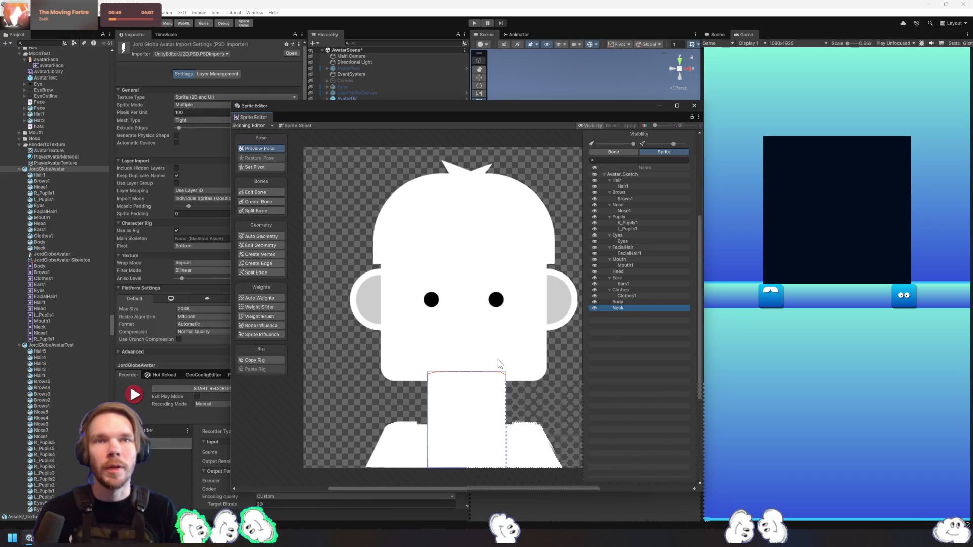
pyautogui.click(626, 302)
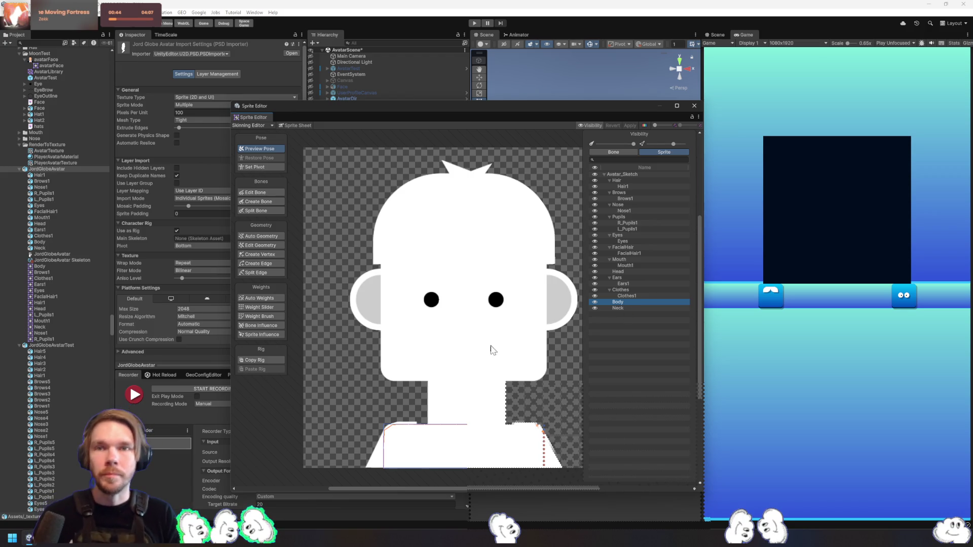
pyautogui.click(621, 309)
pyautogui.click(620, 302)
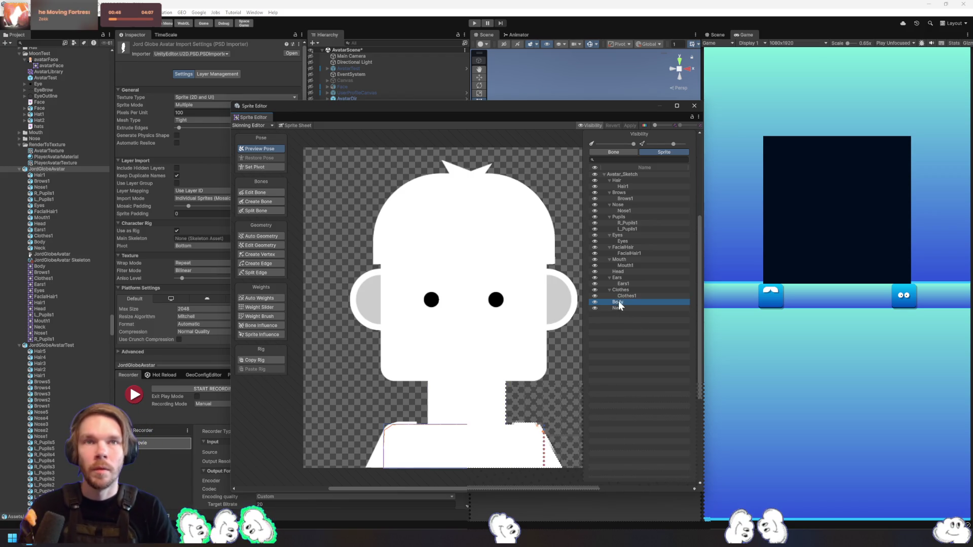
pyautogui.click(633, 296)
pyautogui.click(635, 290)
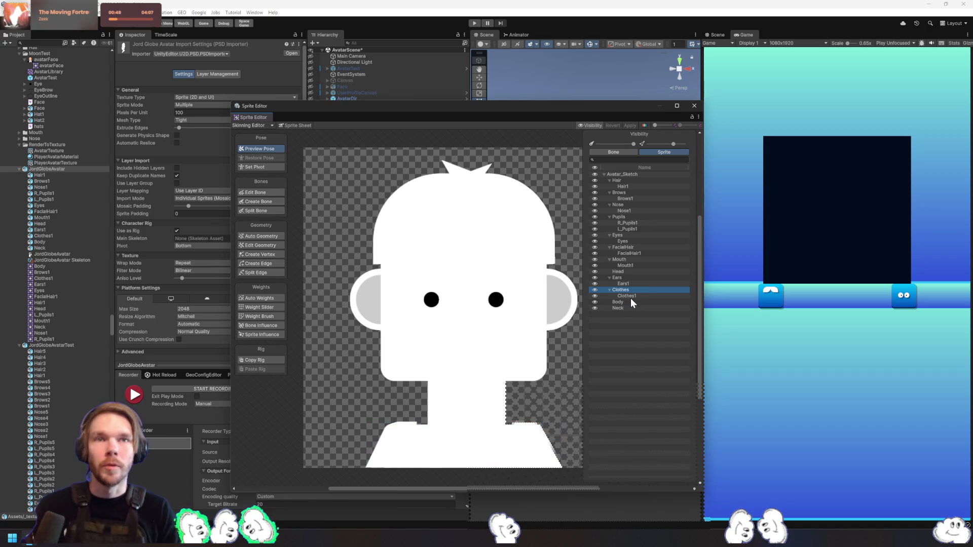
pyautogui.click(629, 300)
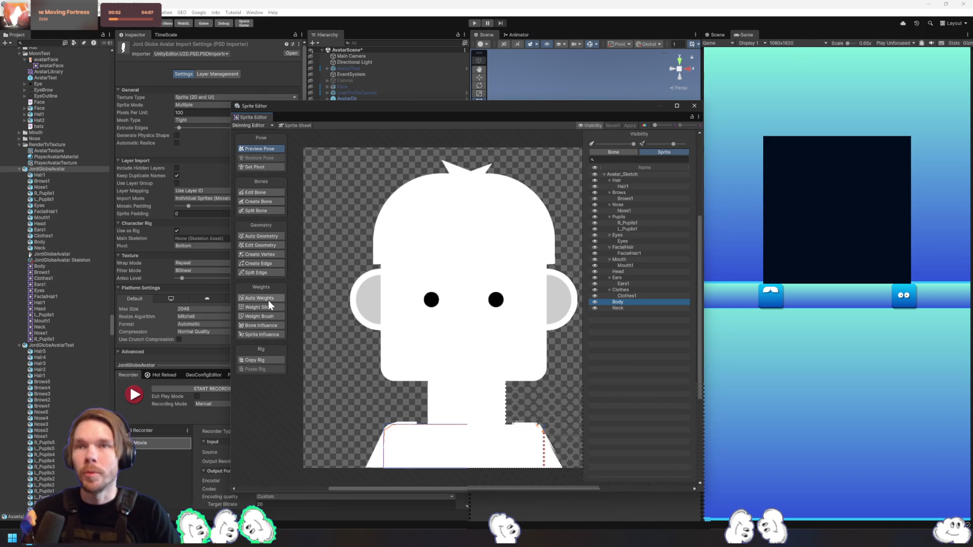
pyautogui.click(262, 237)
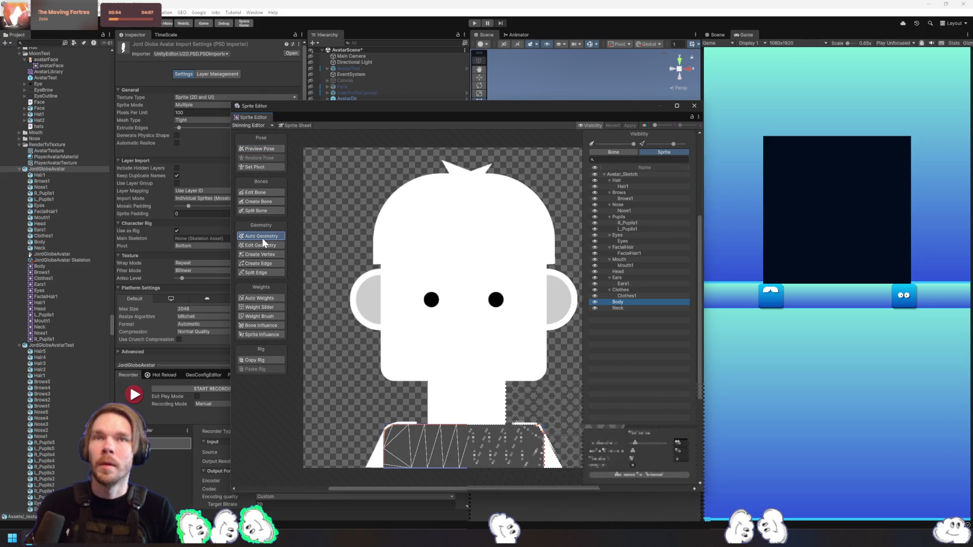
pyautogui.click(547, 393)
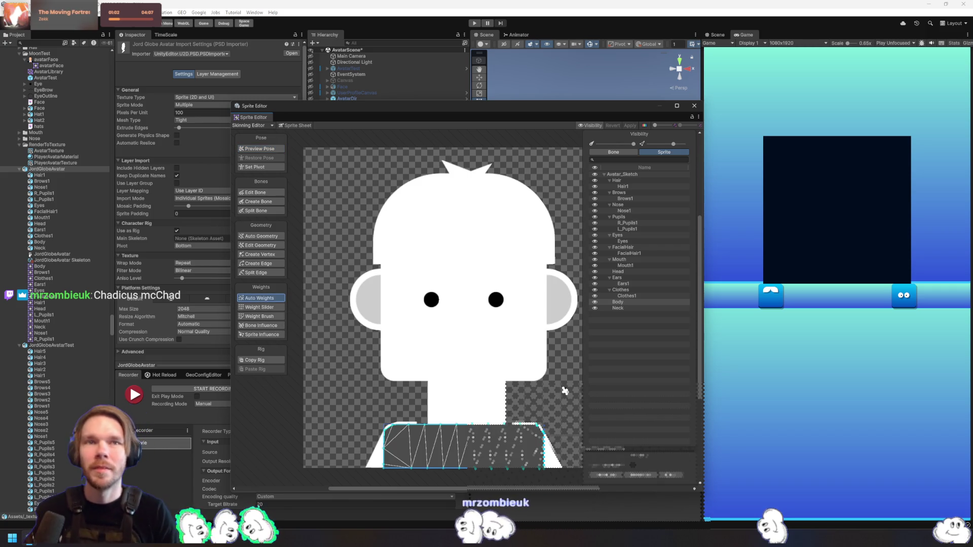
# Select all the avatar's sprites and auto-generate meshes for every one
pyautogui.click(636, 175)
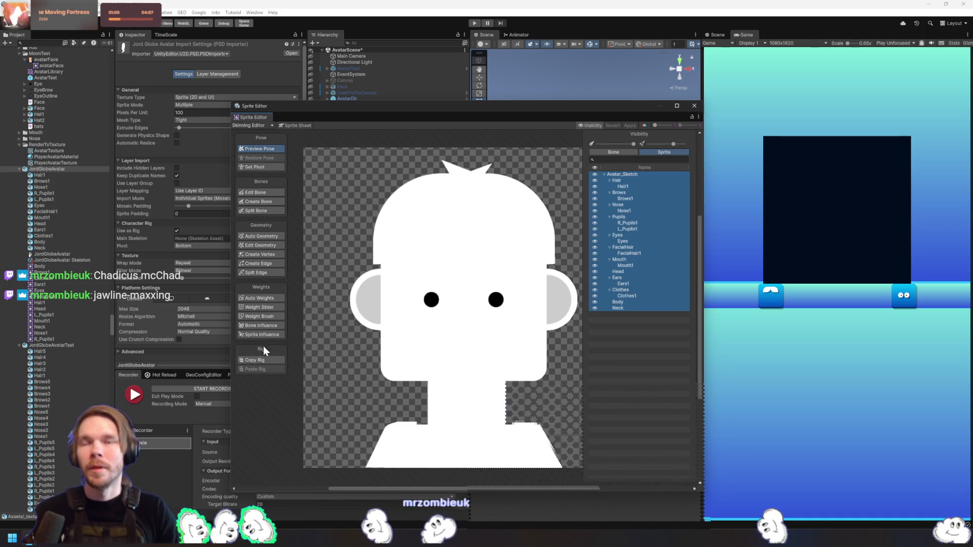
pyautogui.click(260, 298)
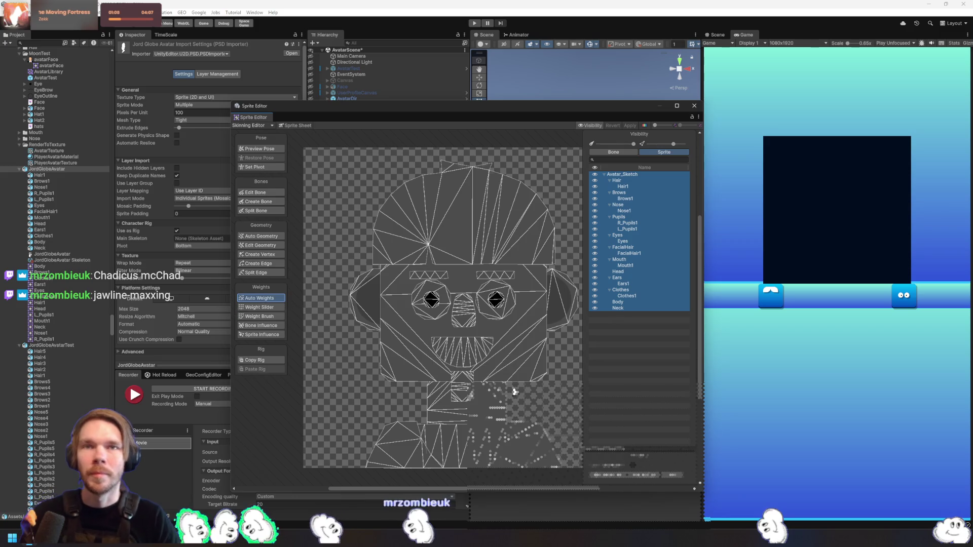
pyautogui.click(619, 307)
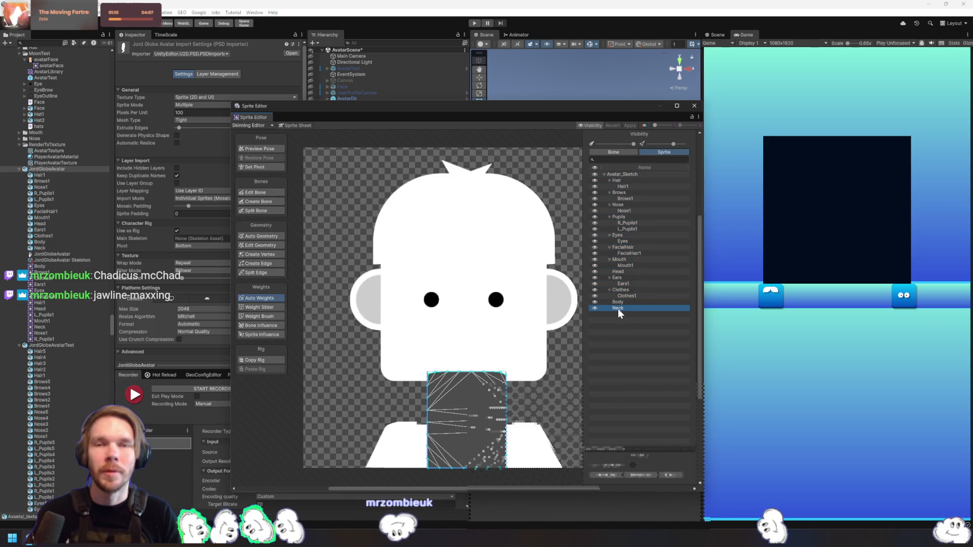
# On the Body sprite, chain five bones from the body through the chest, neck, chin and eyes to the head top
pyautogui.click(633, 302)
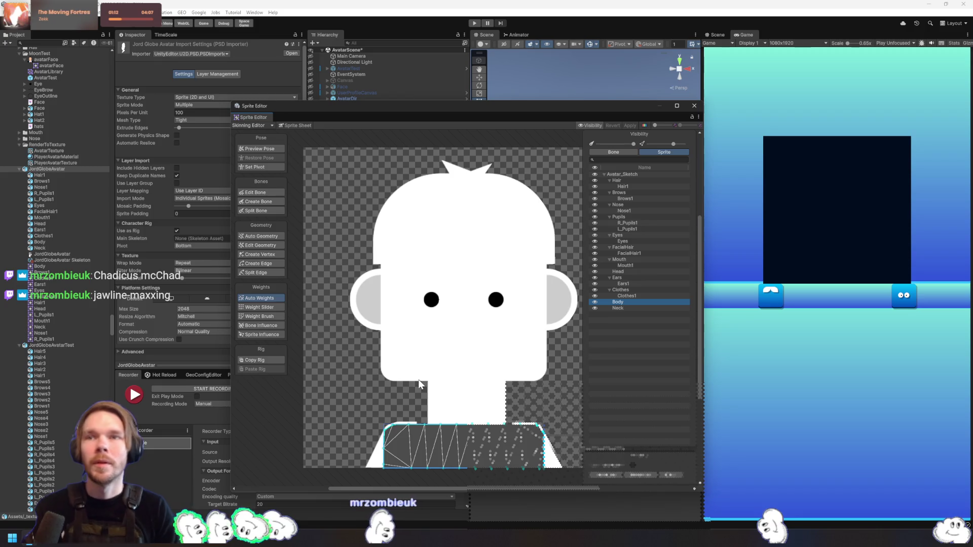
pyautogui.click(264, 201)
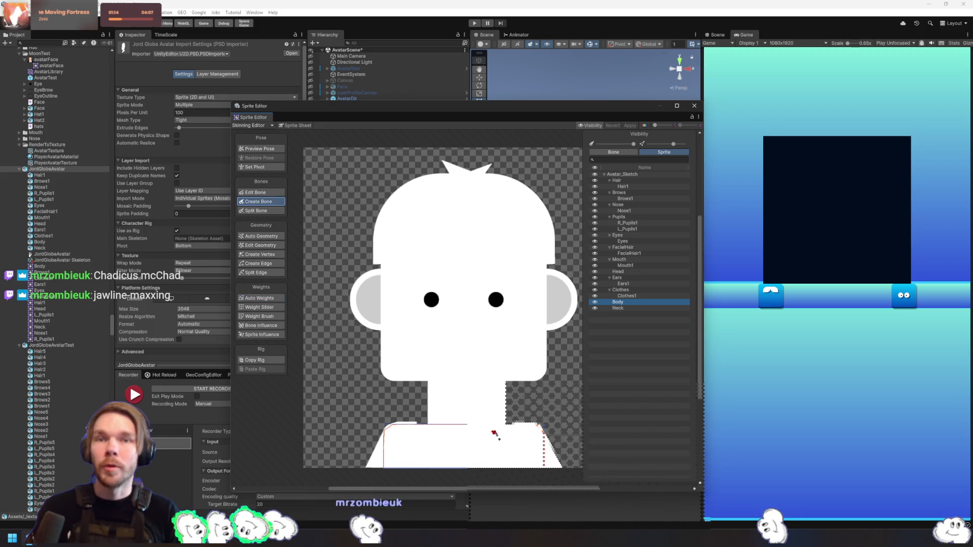
pyautogui.click(461, 463)
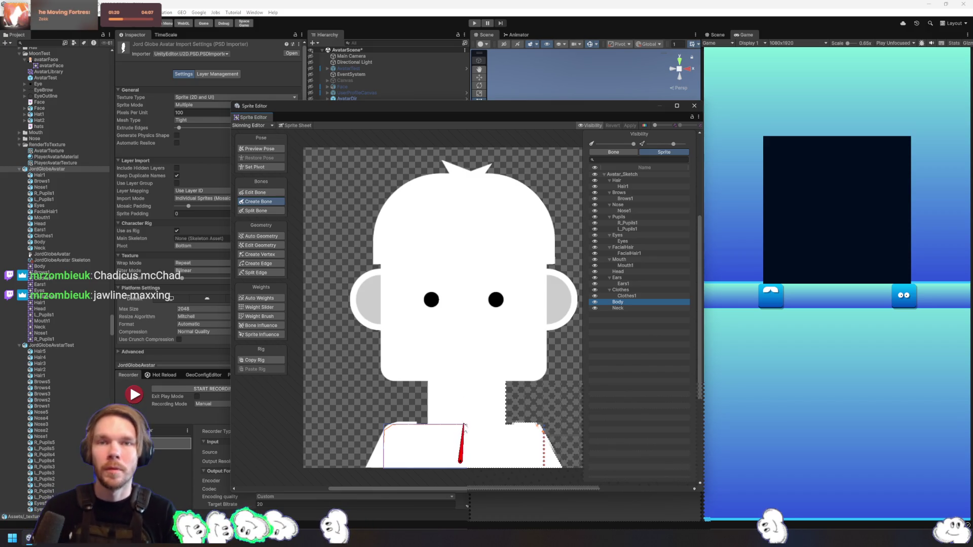
pyautogui.click(462, 423)
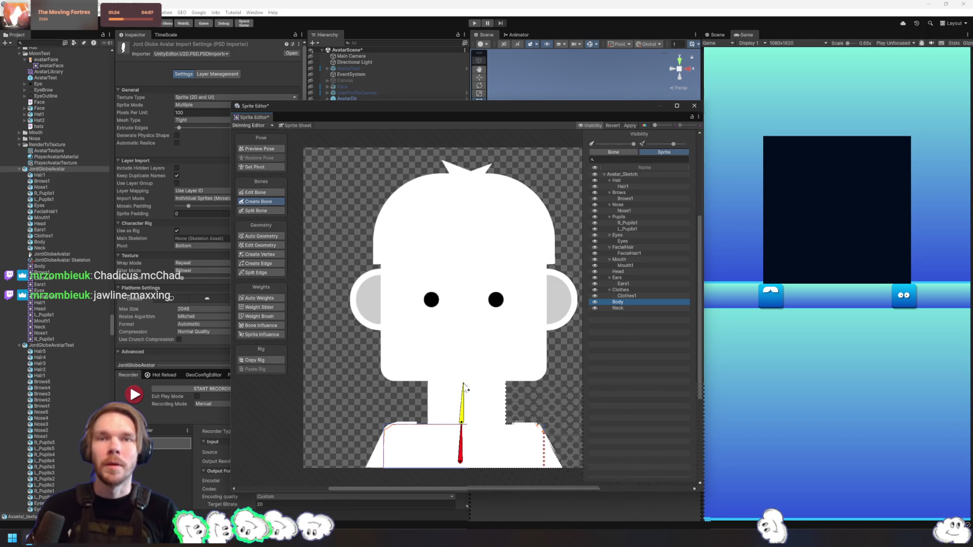
pyautogui.click(463, 384)
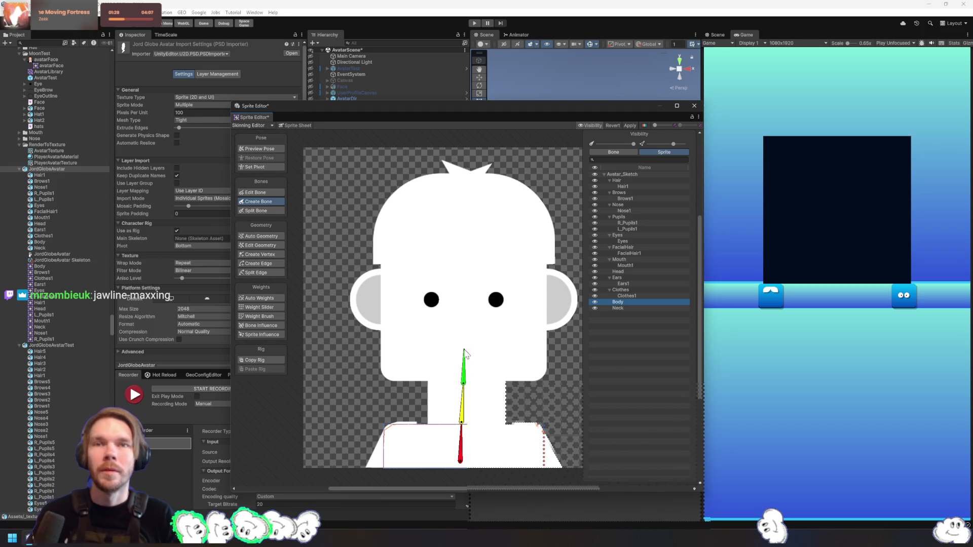
pyautogui.click(464, 350)
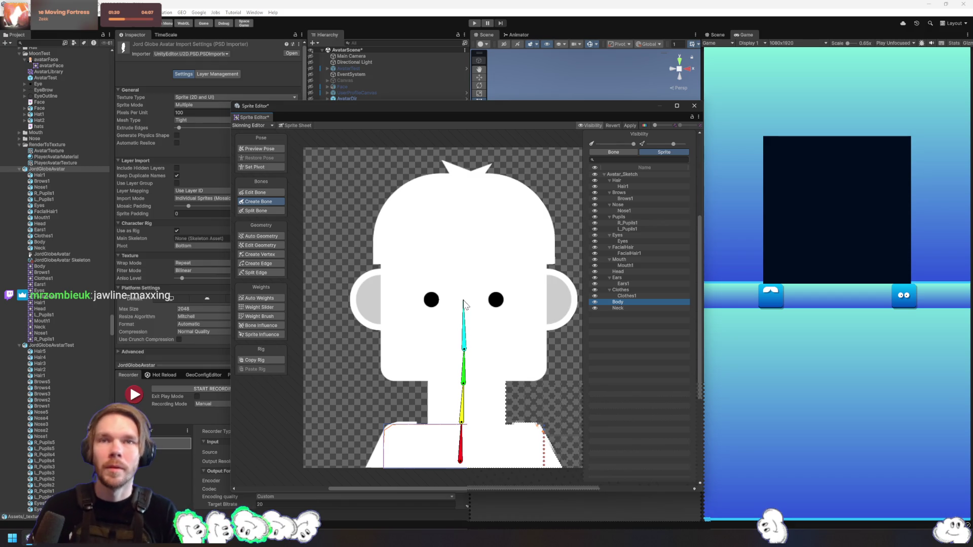
pyautogui.click(464, 302)
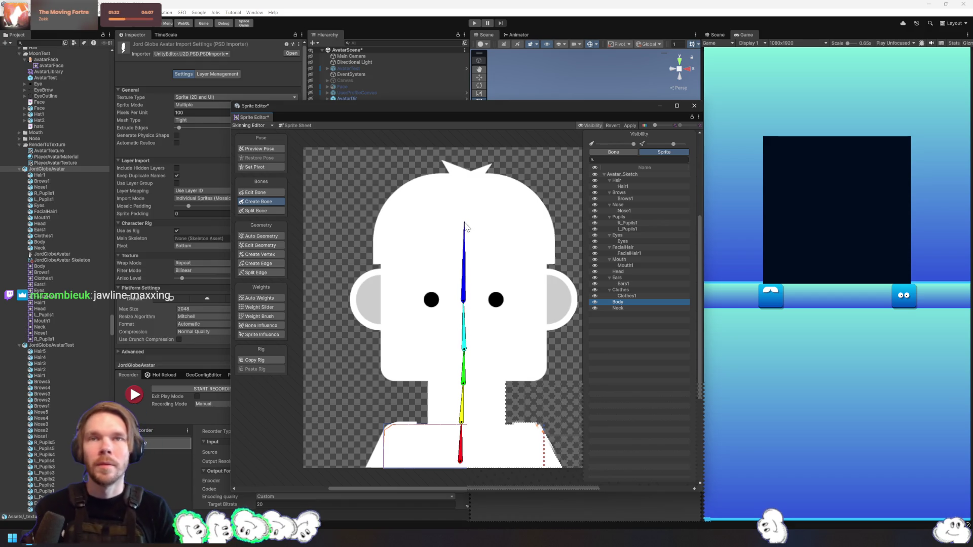
pyautogui.click(463, 226)
pyautogui.rightClick(512, 239)
pyautogui.moveTo(559, 302); pyautogui.dragTo(540, 311)
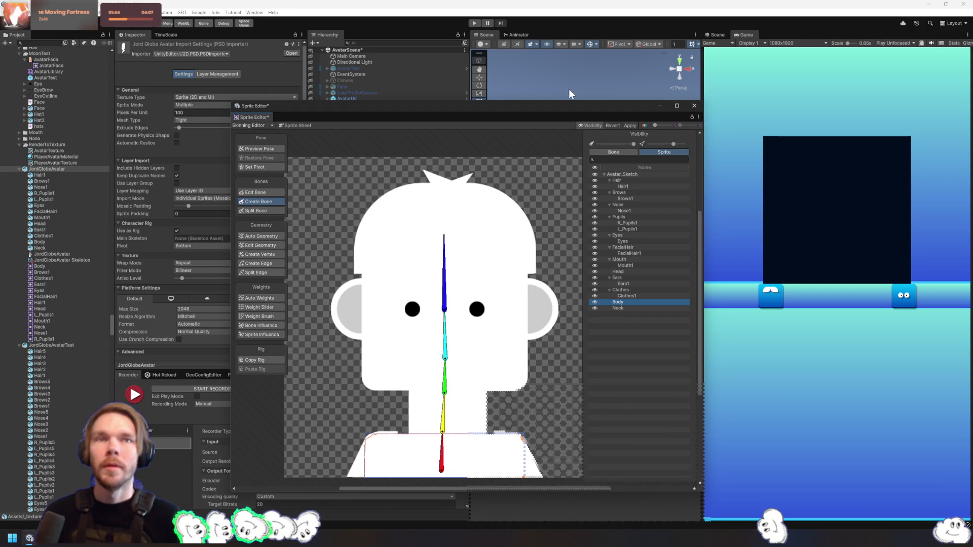
pyautogui.click(643, 266)
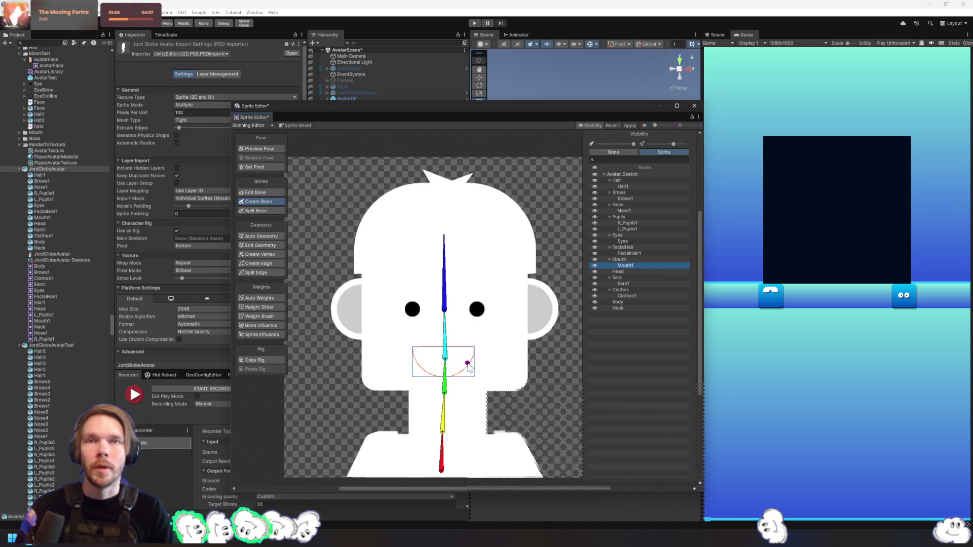
# Add bones to both sides of the Mouth1 sprite and one across the FacialHair1 chin hair
pyautogui.click(443, 359)
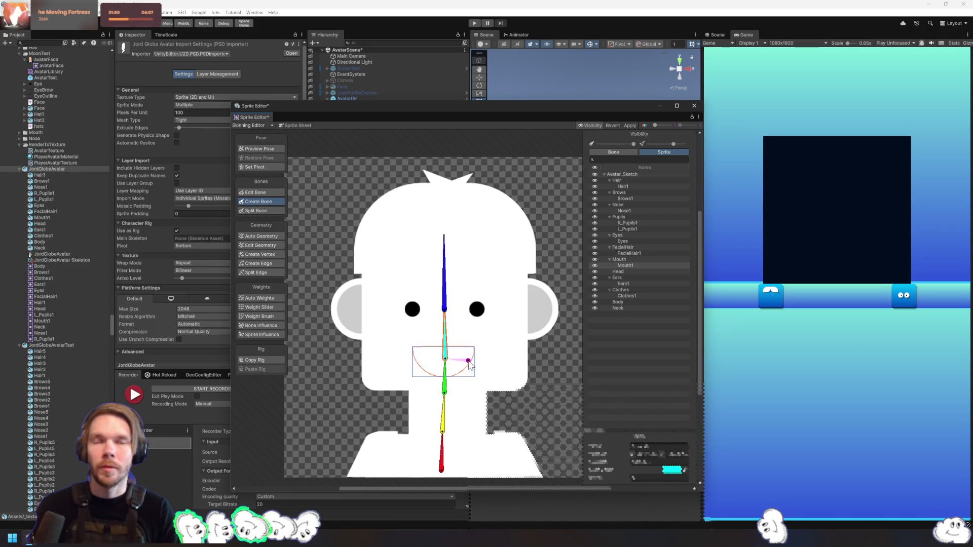
pyautogui.click(467, 360)
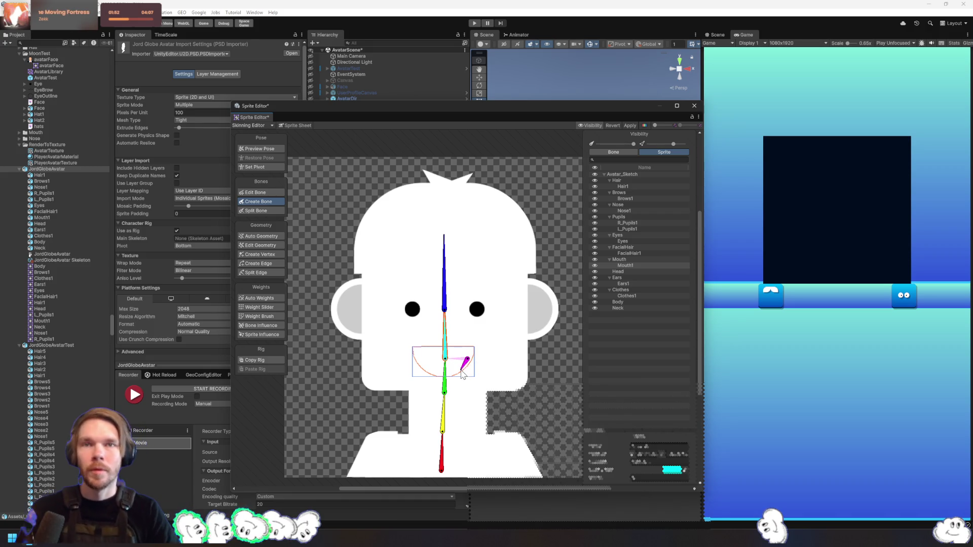
pyautogui.click(417, 358)
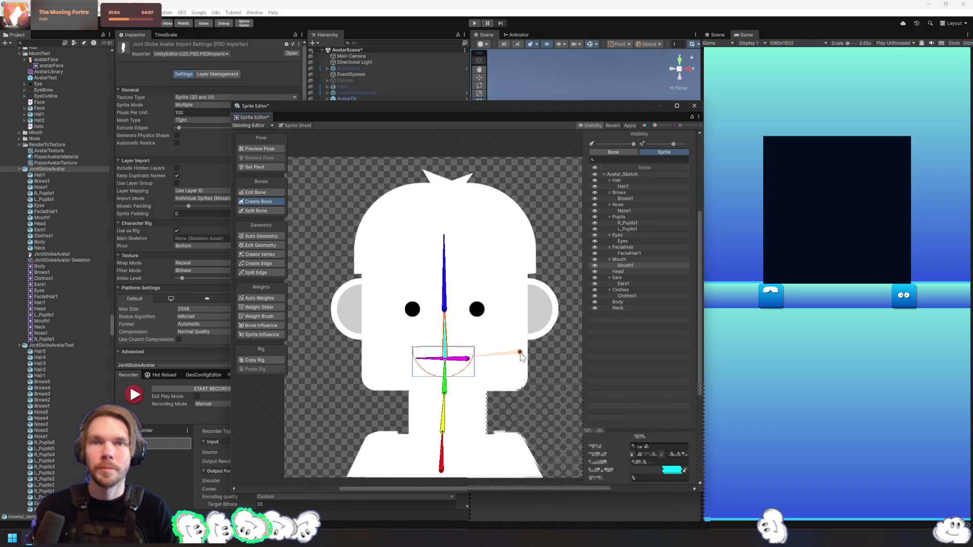
pyautogui.click(645, 254)
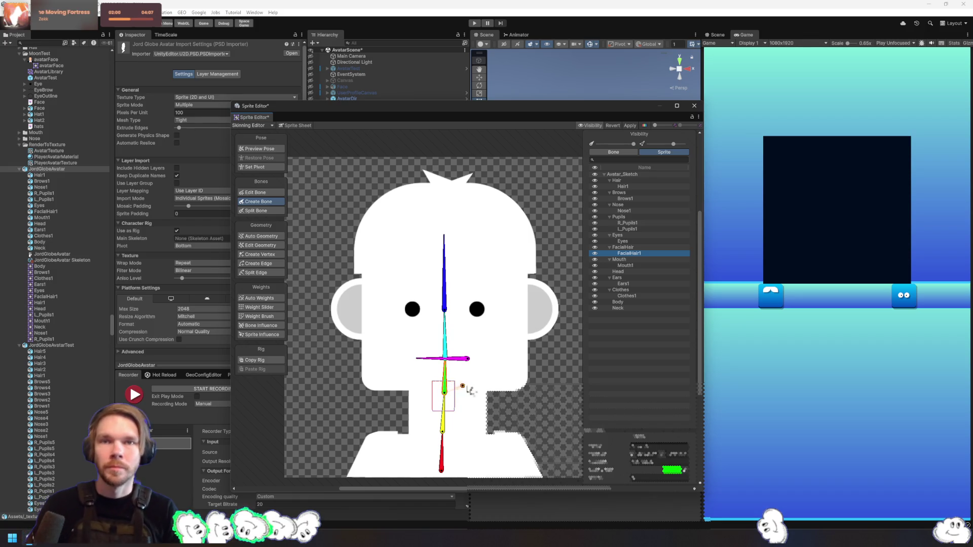
pyautogui.click(475, 393)
pyautogui.click(416, 392)
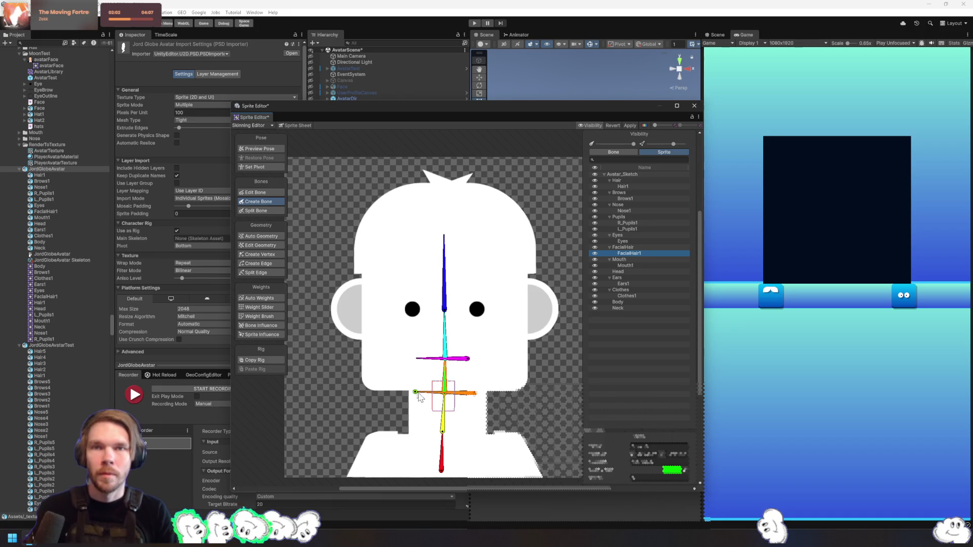
# On the Eyes sprite, add one bone into each eye, right and left
pyautogui.click(630, 242)
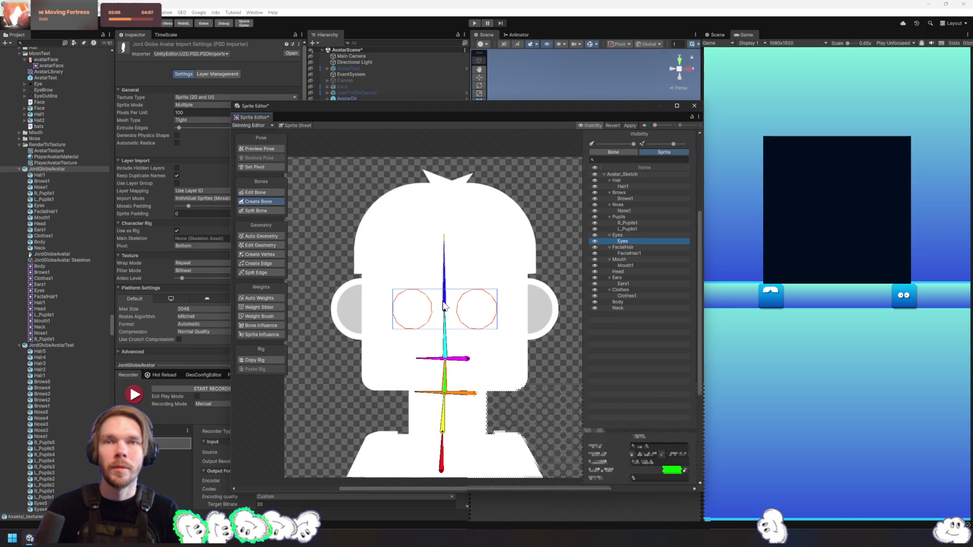
pyautogui.click(446, 340)
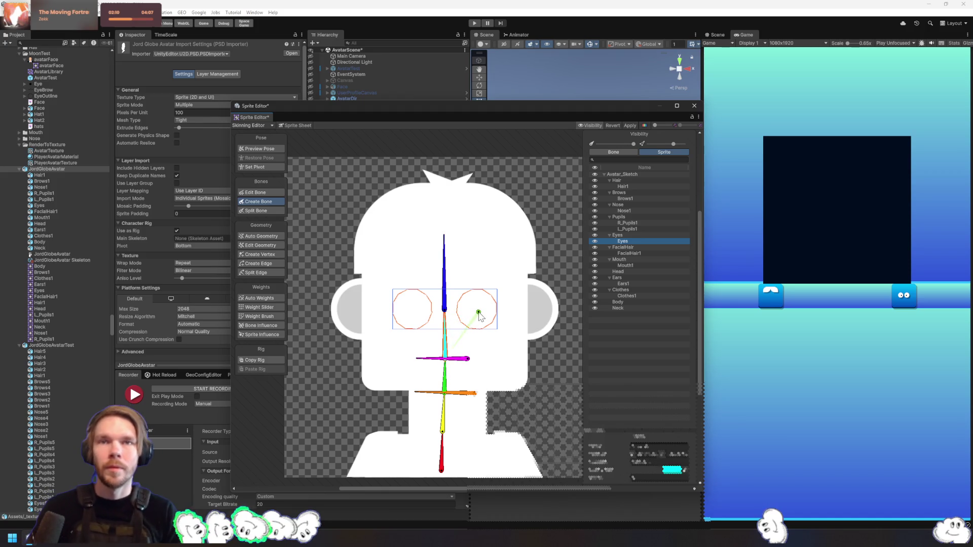
pyautogui.click(487, 313)
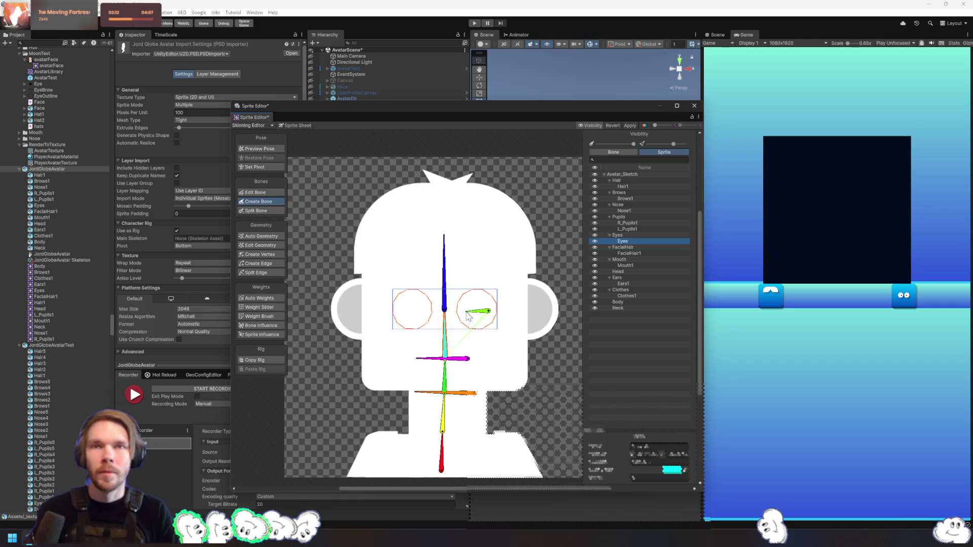
pyautogui.click(466, 314)
pyautogui.click(404, 311)
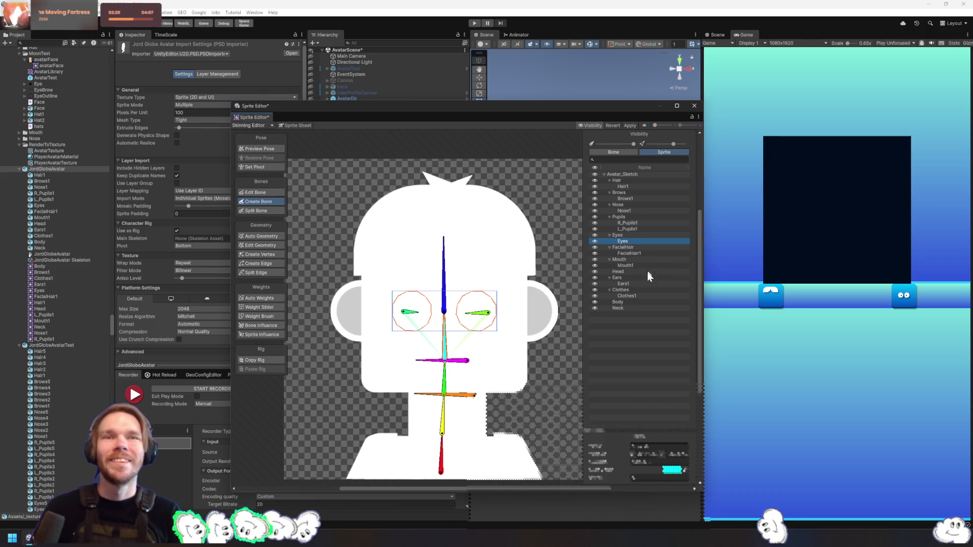
pyautogui.click(640, 283)
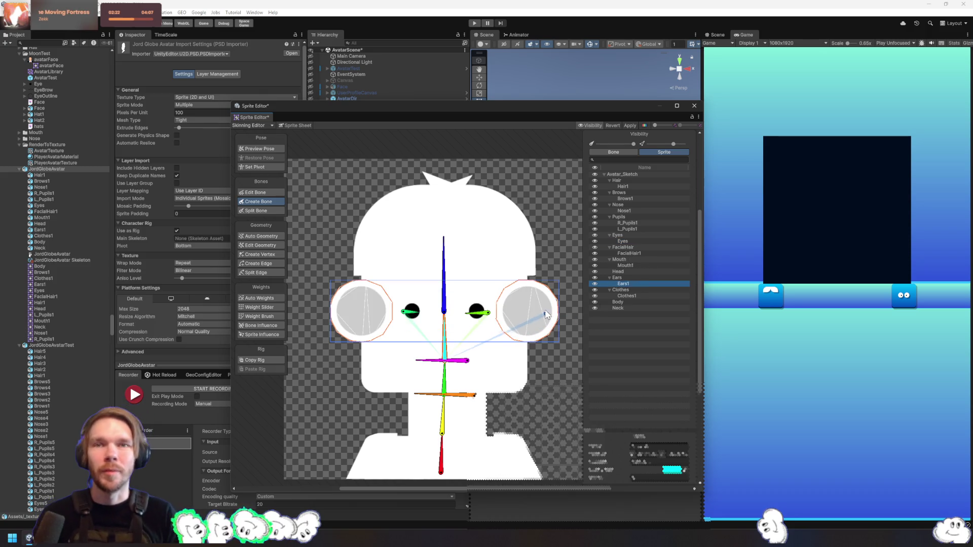
# Add a short bone into the right ear and another into the left ear
pyautogui.click(548, 311)
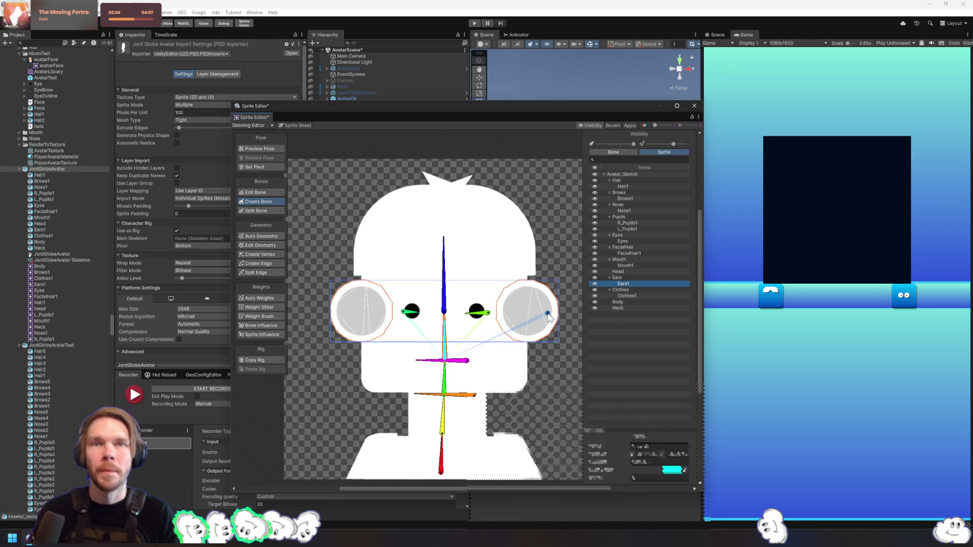
pyautogui.click(522, 314)
pyautogui.click(348, 311)
pyautogui.click(372, 309)
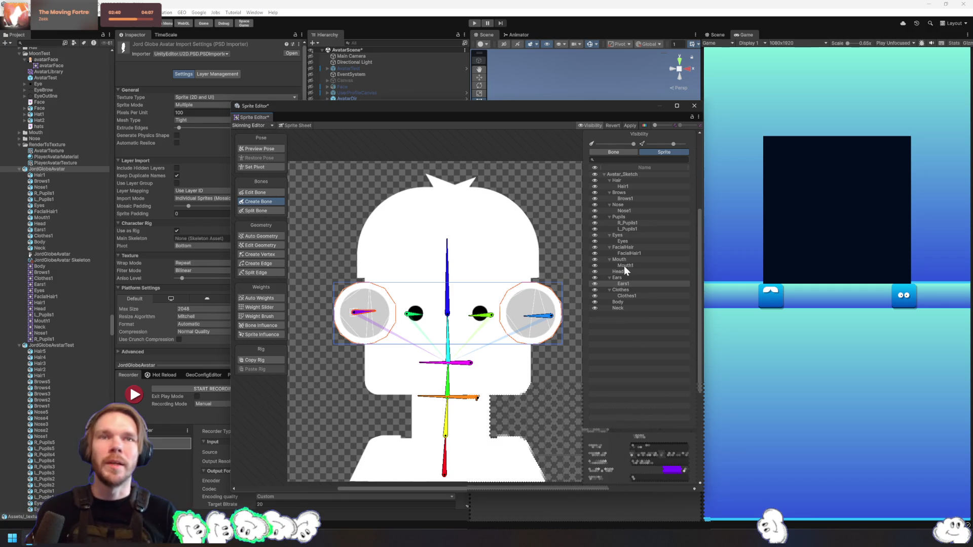
# On the Hair1 sprite, draw a horizontal bone from the centre across to the left of the hair
pyautogui.click(624, 308)
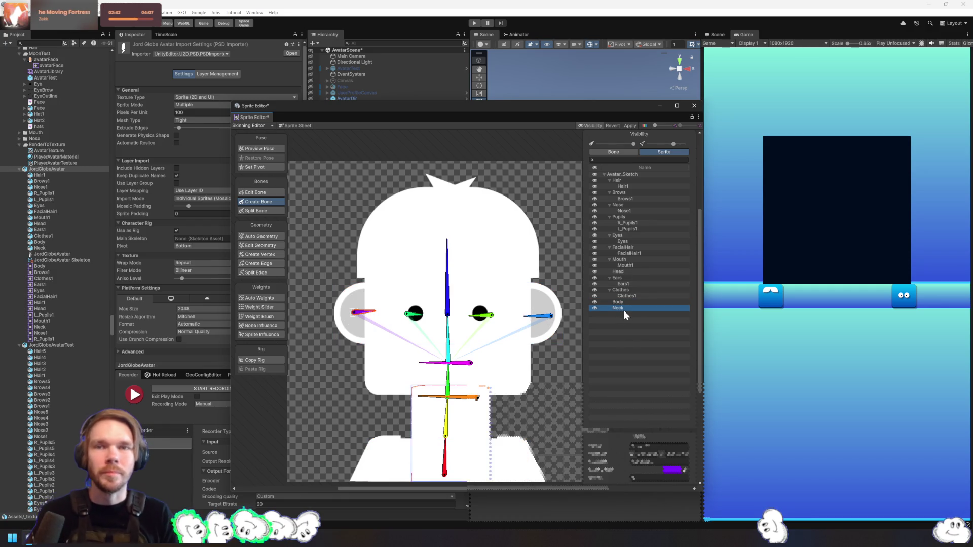
pyautogui.click(617, 303)
pyautogui.click(626, 296)
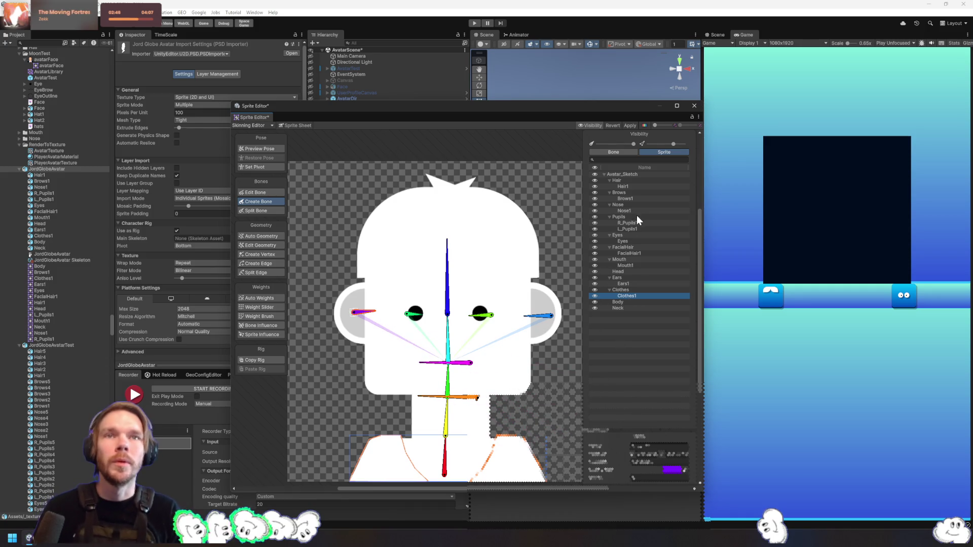
pyautogui.click(627, 187)
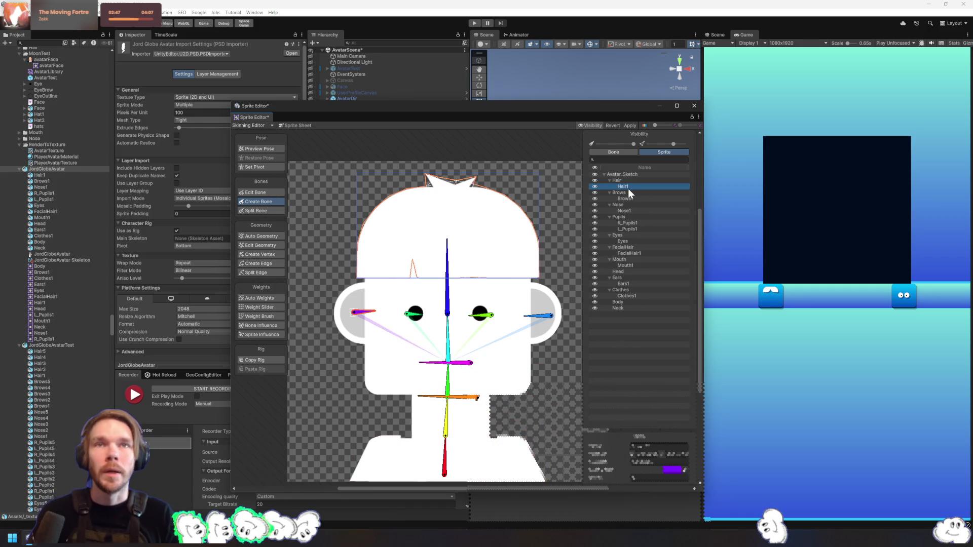
pyautogui.click(447, 240)
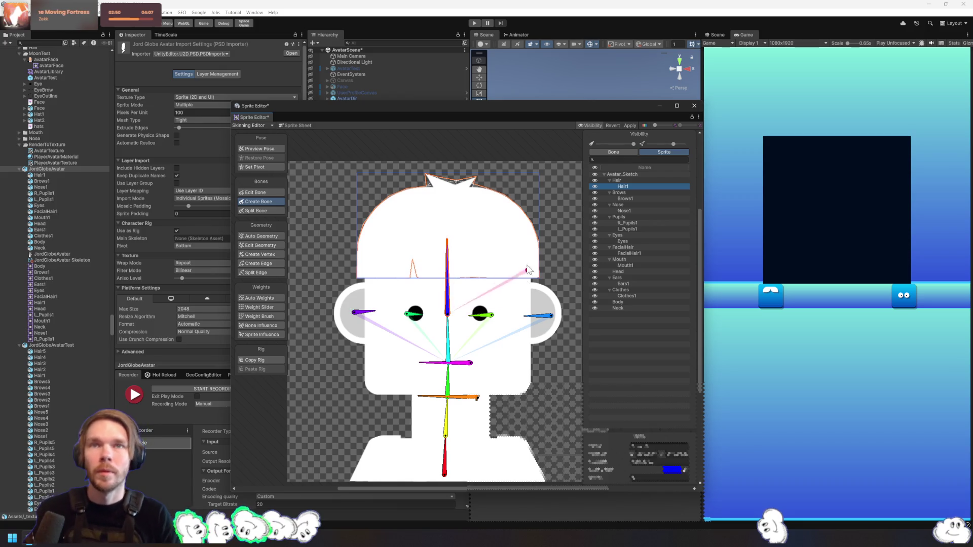
pyautogui.click(487, 232)
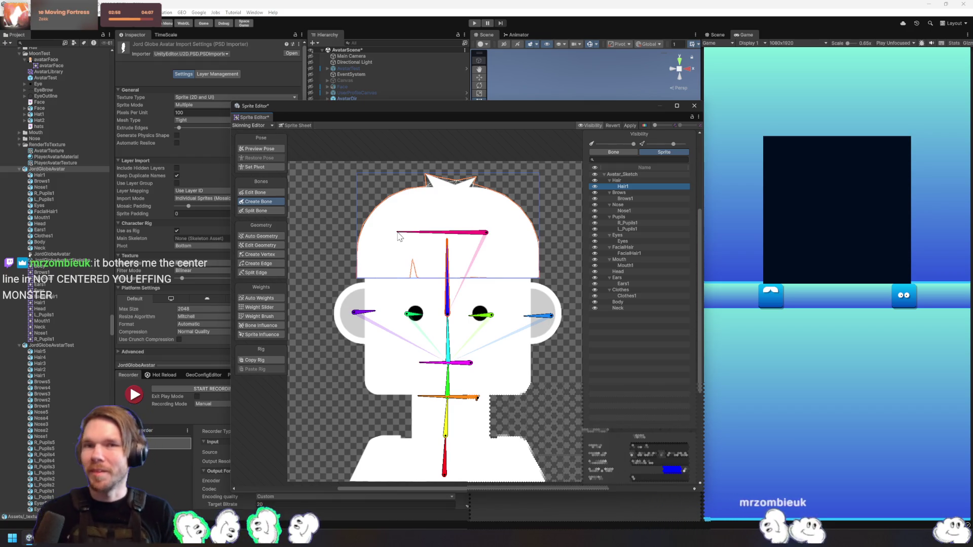
pyautogui.click(398, 233)
pyautogui.rightClick(532, 265)
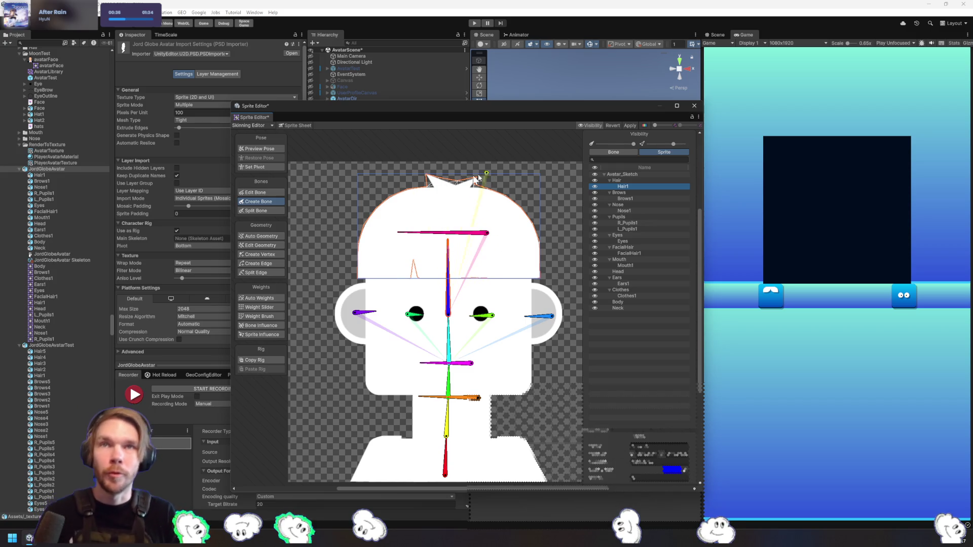
# On the Brows1 sprite, draw a horizontal bone spanning the eyebrows
pyautogui.click(633, 194)
pyautogui.click(637, 198)
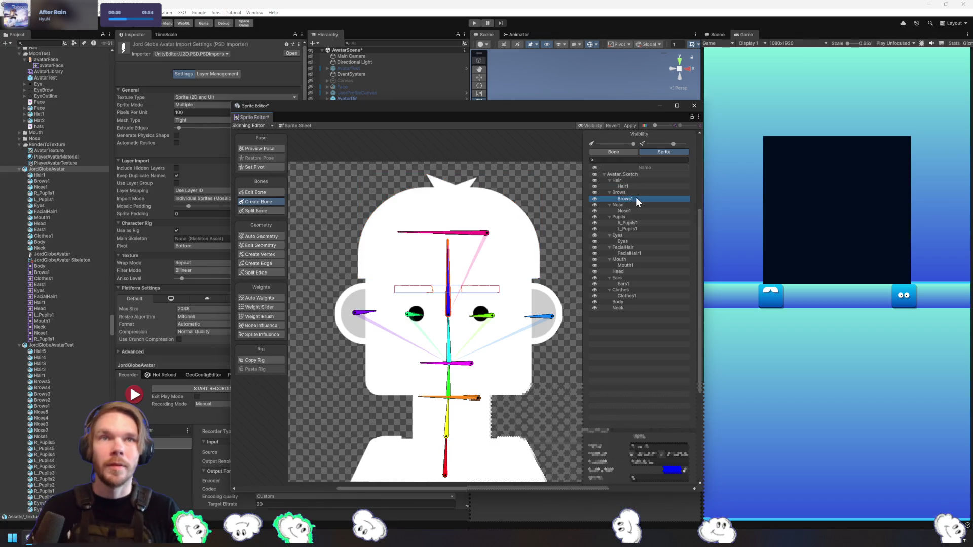
pyautogui.click(488, 289)
pyautogui.click(403, 287)
pyautogui.rightClick(427, 269)
# Delete the extra vertical bones between the brows and the mouth
pyautogui.press('Delete')
pyautogui.click(451, 361)
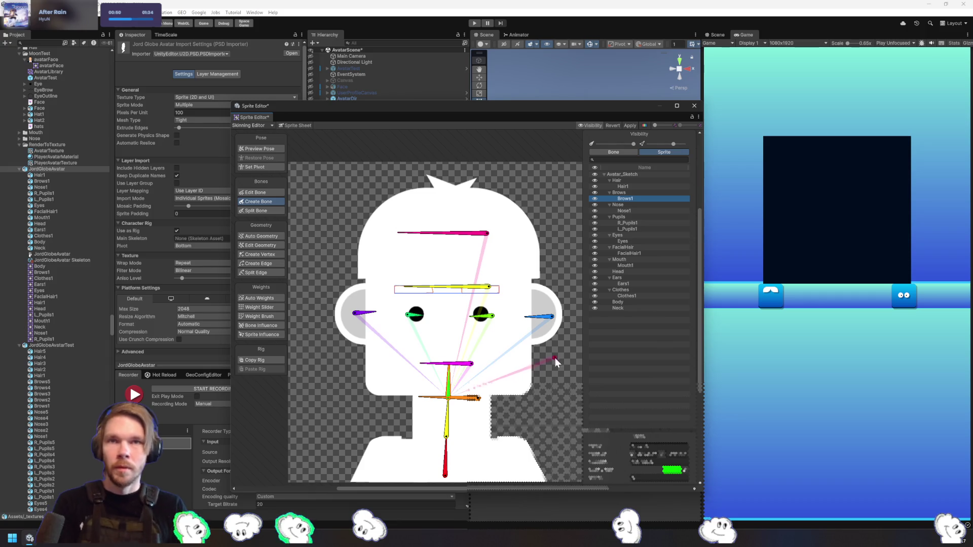
pyautogui.rightClick(469, 379)
pyautogui.click(242, 193)
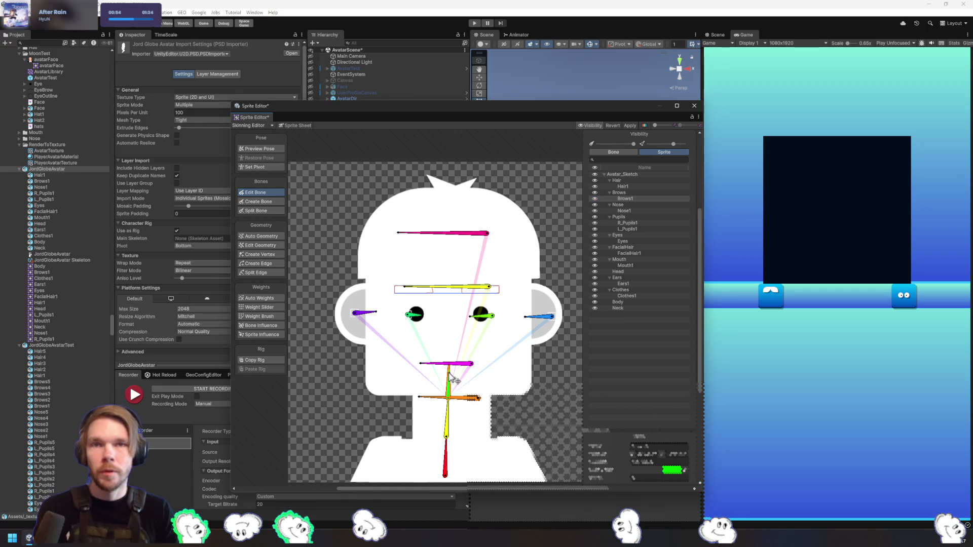
# Reshape the green bone so it runs from near the orange bone up to the forehead
pyautogui.moveTo(453, 379); pyautogui.dragTo(457, 274)
pyautogui.moveTo(454, 379)
pyautogui.mouseDown()
pyautogui.moveTo(459, 402)
pyautogui.moveTo(451, 393)
pyautogui.mouseUp()
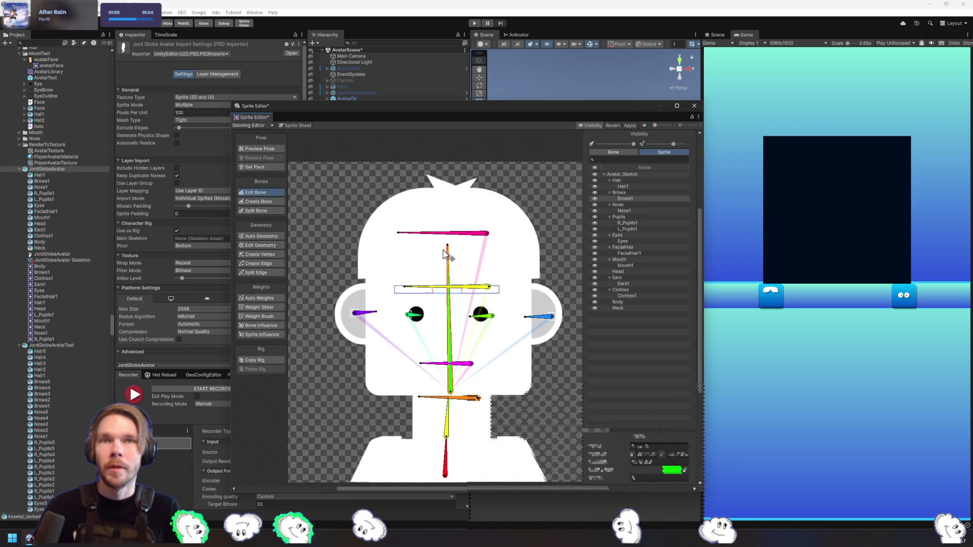
pyautogui.moveTo(447, 246); pyautogui.dragTo(449, 254)
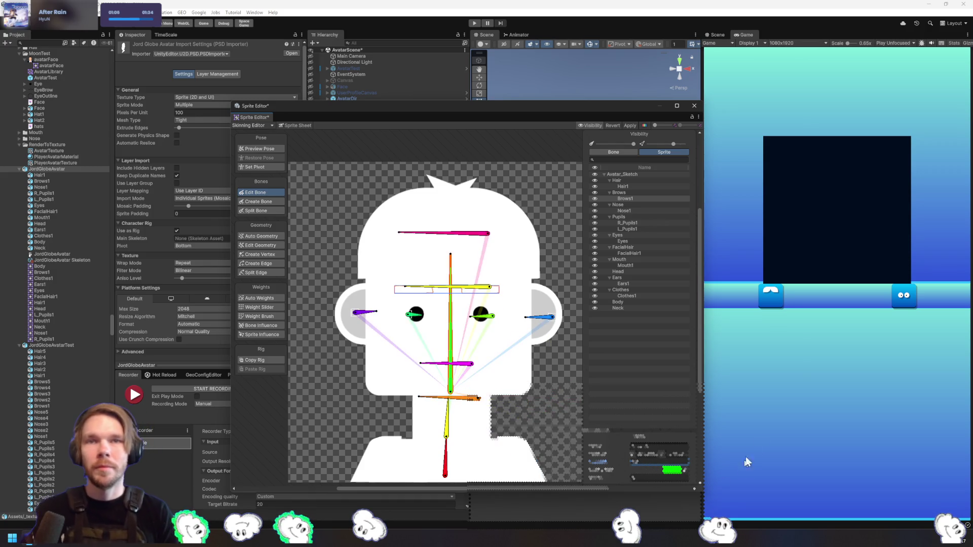
# Inspect the mouth, neck and lower bones' properties, reverting a -300 mouth position change
pyautogui.click(459, 363)
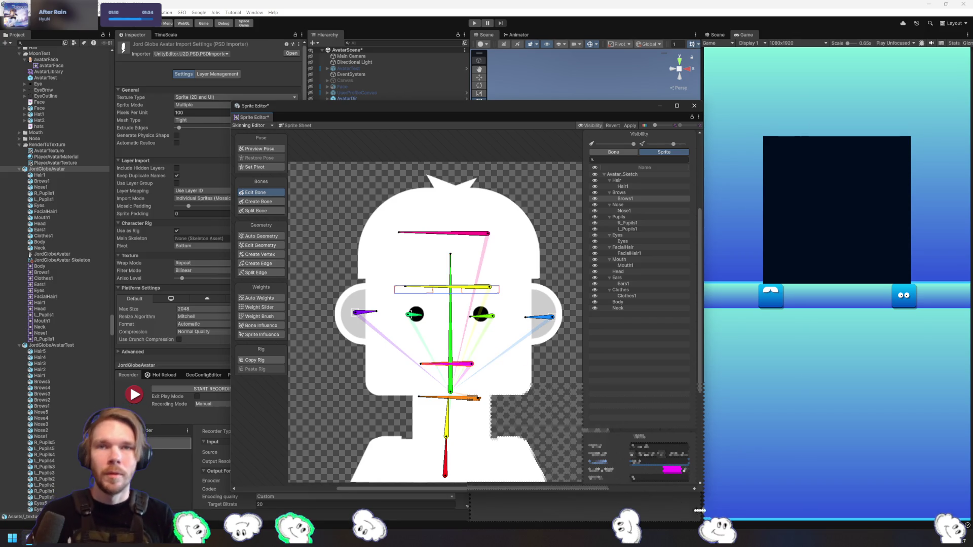
pyautogui.click(649, 454)
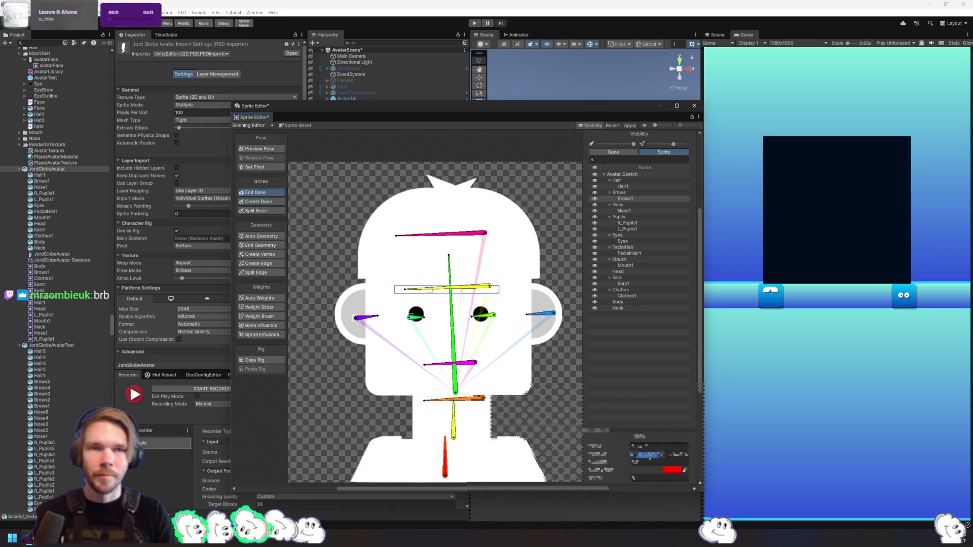
pyautogui.press('Return')
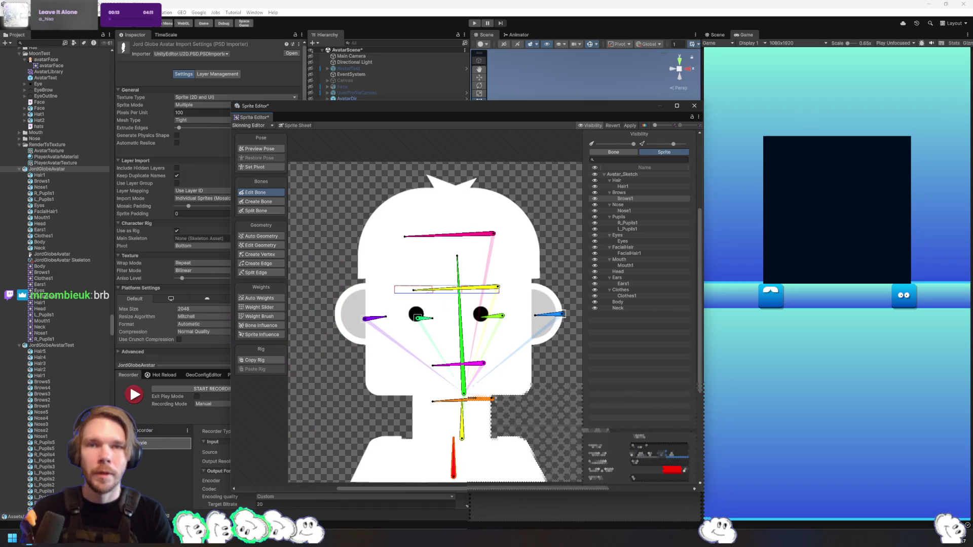
pyautogui.click(461, 420)
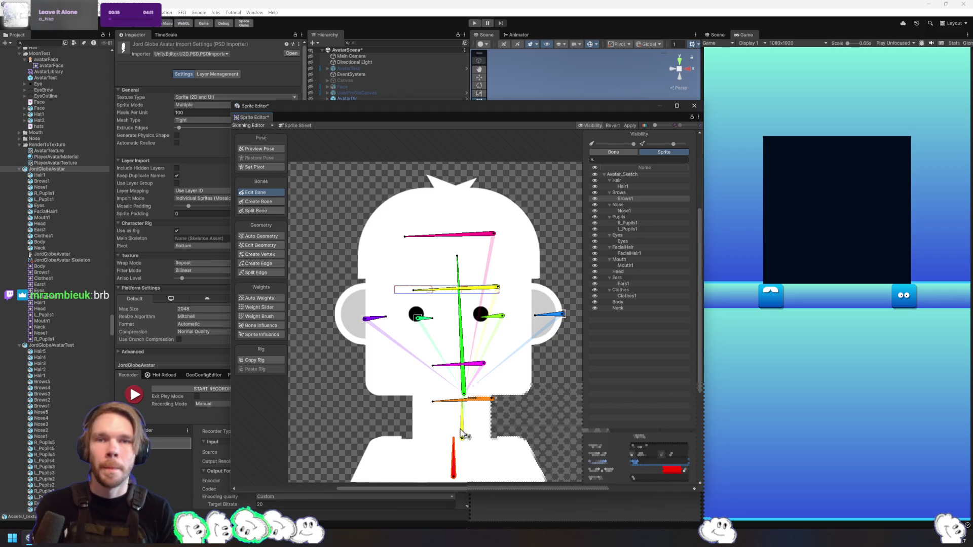
pyautogui.click(654, 455)
pyautogui.press('Return')
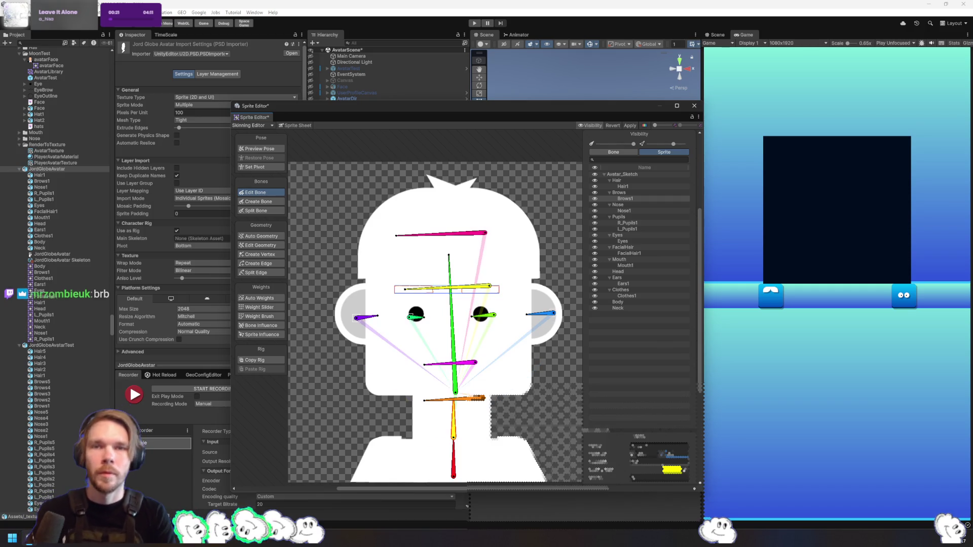
pyautogui.click(448, 400)
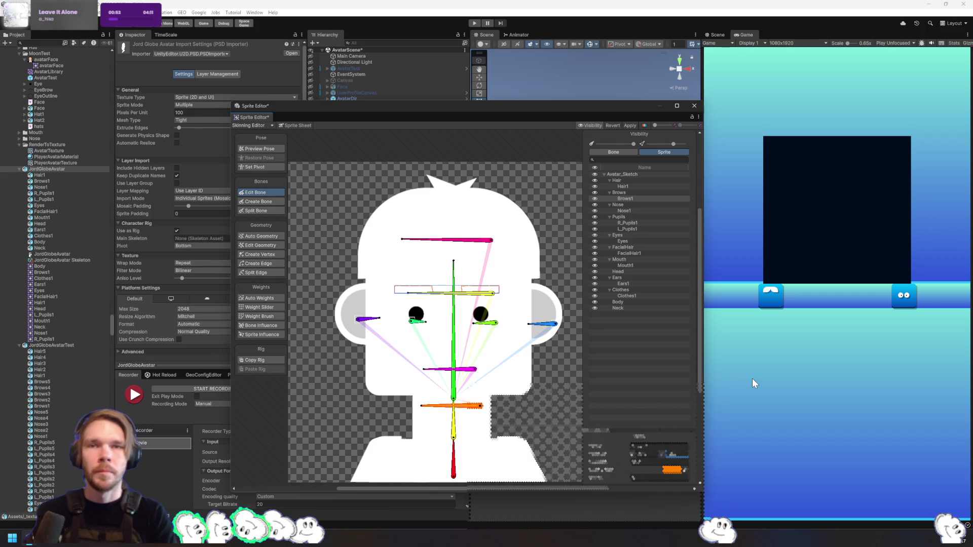
pyautogui.click(469, 369)
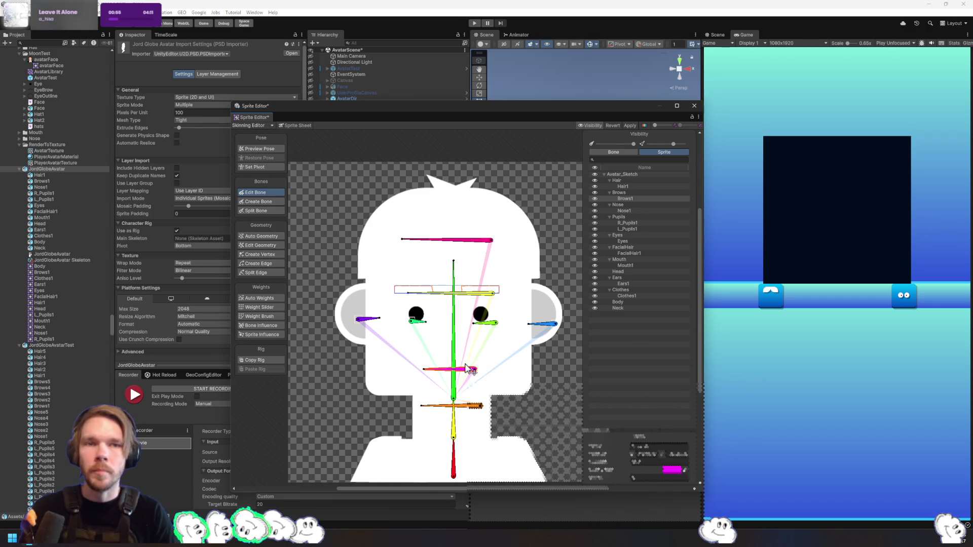
pyautogui.click(662, 456)
pyautogui.write('-300')
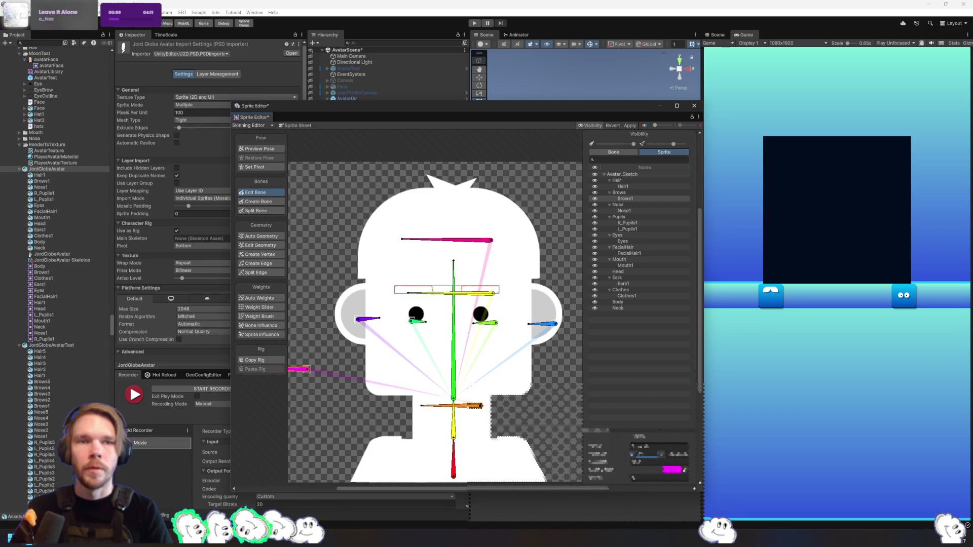
pyautogui.hotkey('ctrl', 'z')
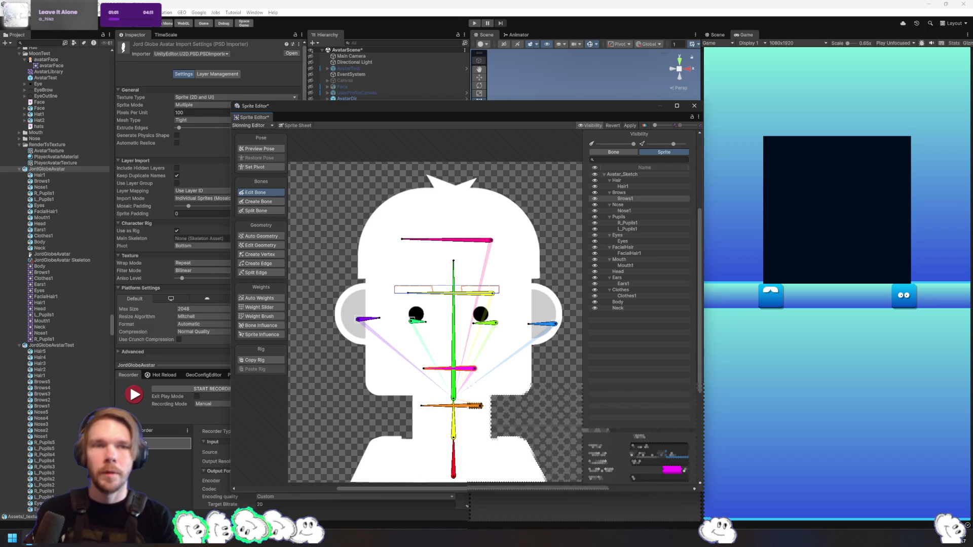
# Nudge the right pupil bone slightly right and tilt it upward
pyautogui.click(453, 328)
pyautogui.click(425, 323)
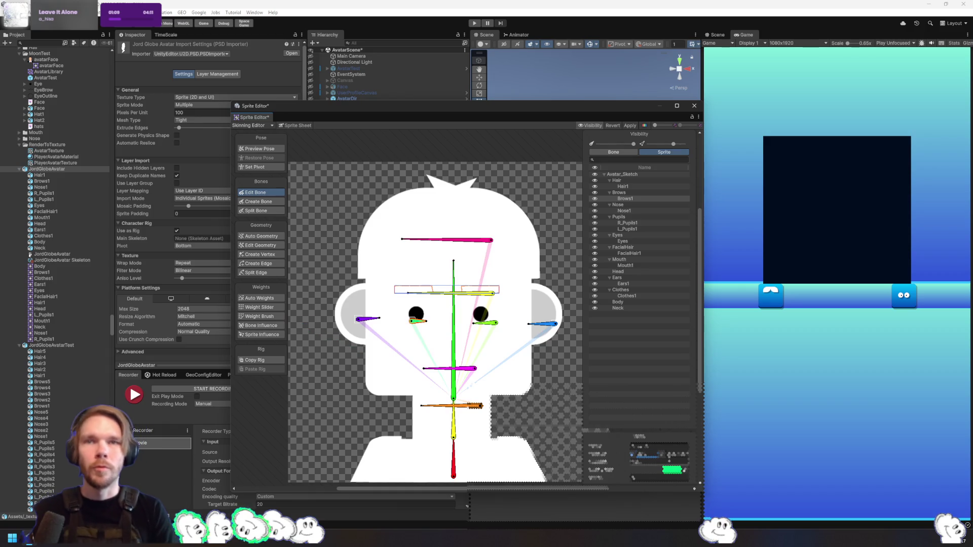
pyautogui.click(487, 322)
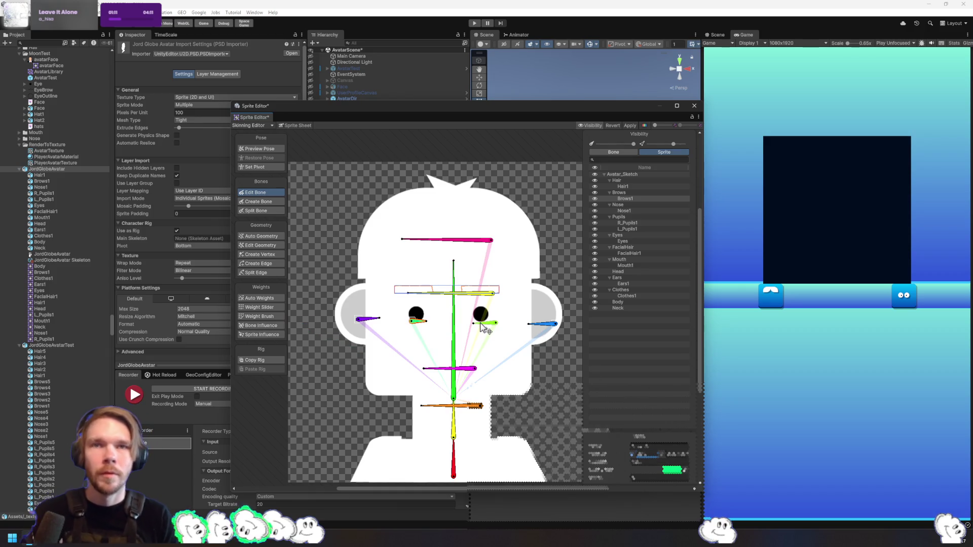
pyautogui.moveTo(487, 322); pyautogui.dragTo(495, 322)
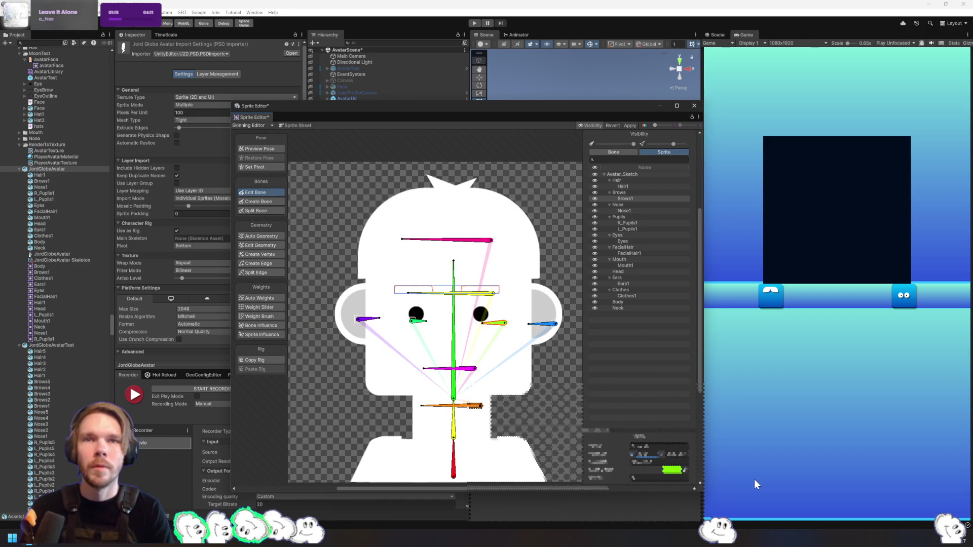
pyautogui.moveTo(505, 323)
pyautogui.mouseDown()
pyautogui.moveTo(504, 311)
pyautogui.moveTo(493, 327)
pyautogui.moveTo(493, 472)
pyautogui.moveTo(493, 321)
pyautogui.mouseUp()
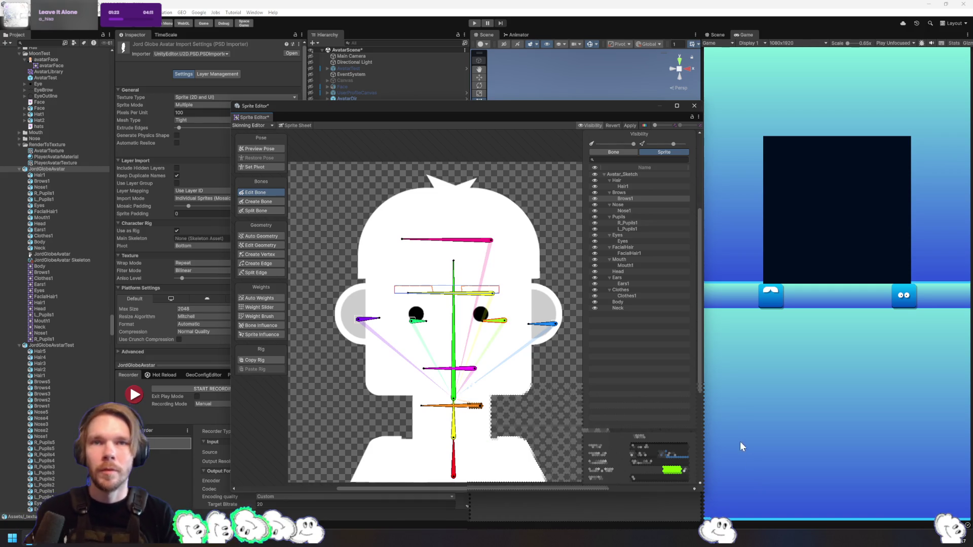
pyautogui.click(418, 321)
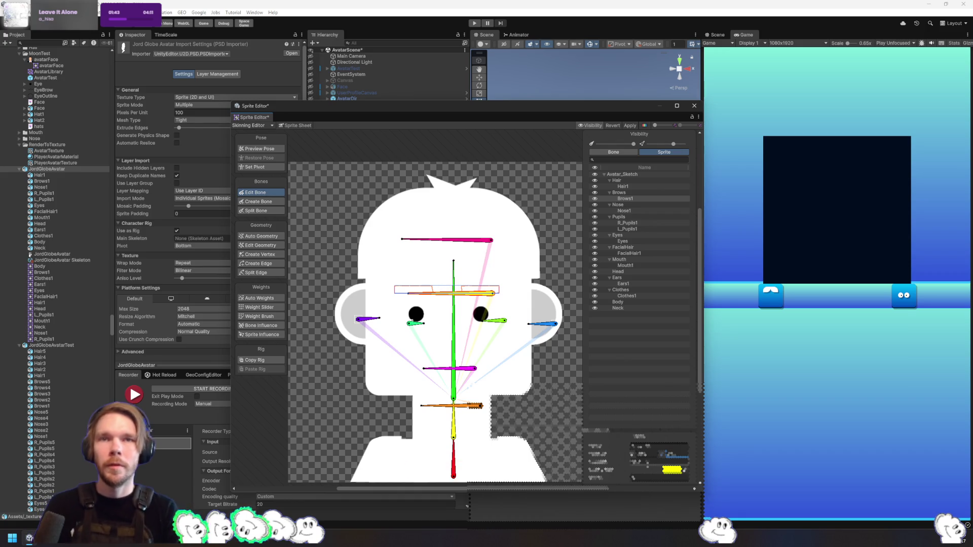
# Raise the right ear bone slightly and shift the top head bone slightly right
pyautogui.click(372, 321)
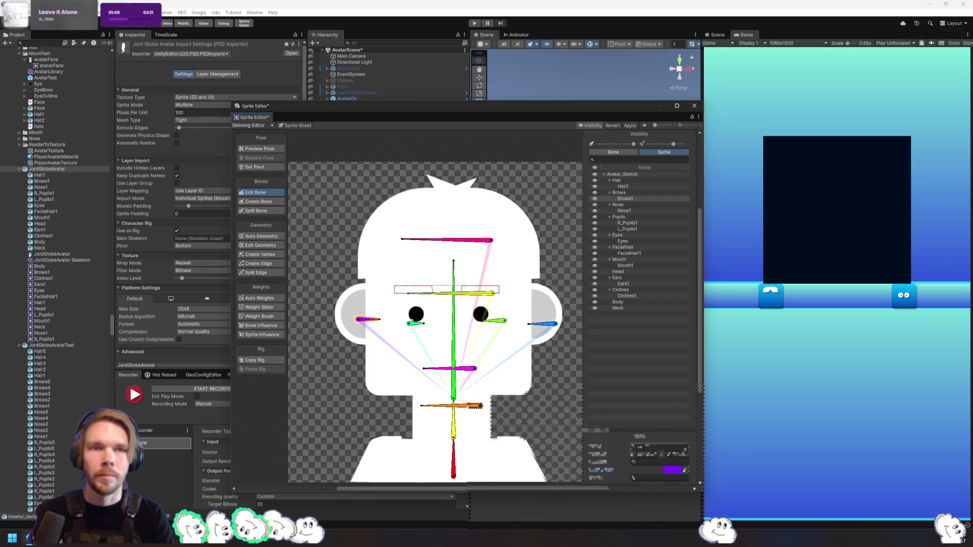
pyautogui.moveTo(367, 320); pyautogui.dragTo(368, 466)
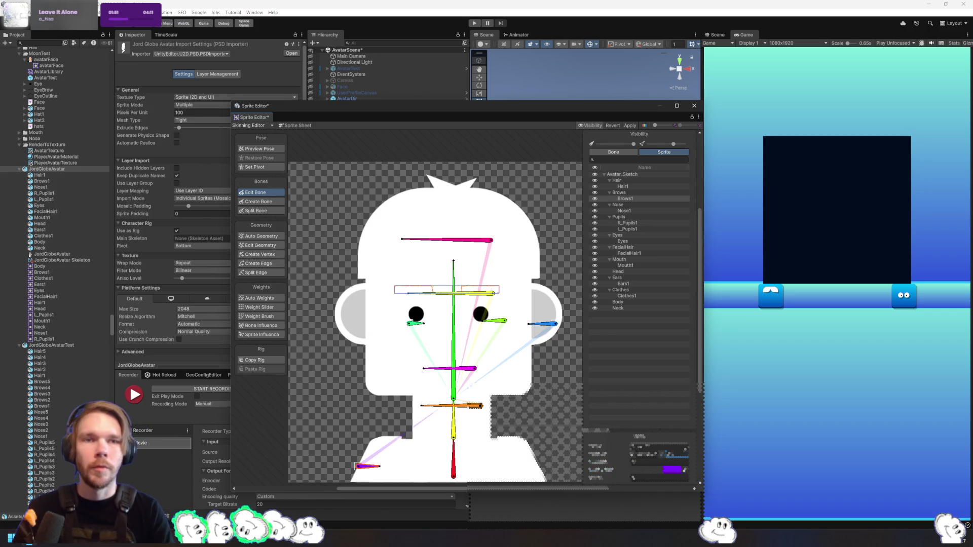
pyautogui.hotkey('ctrl', 'z')
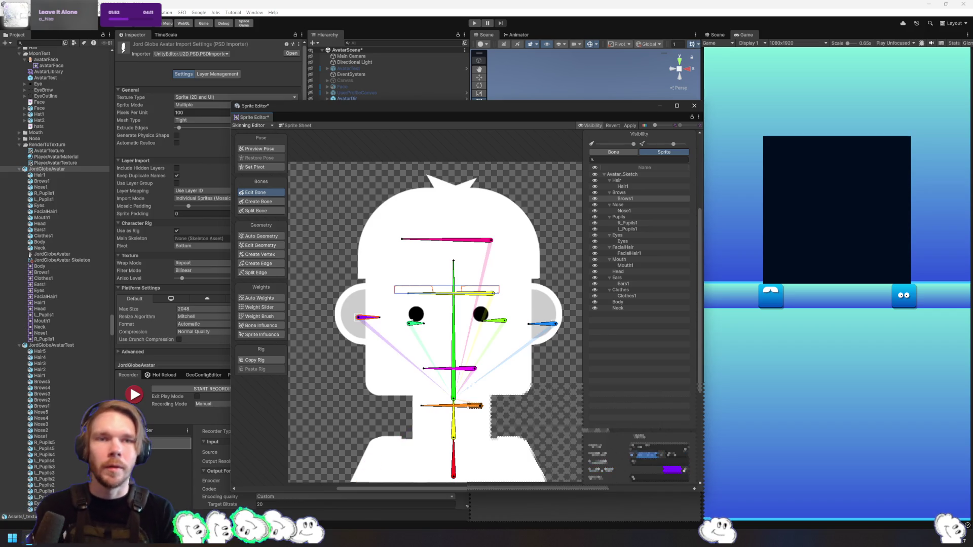
pyautogui.click(541, 324)
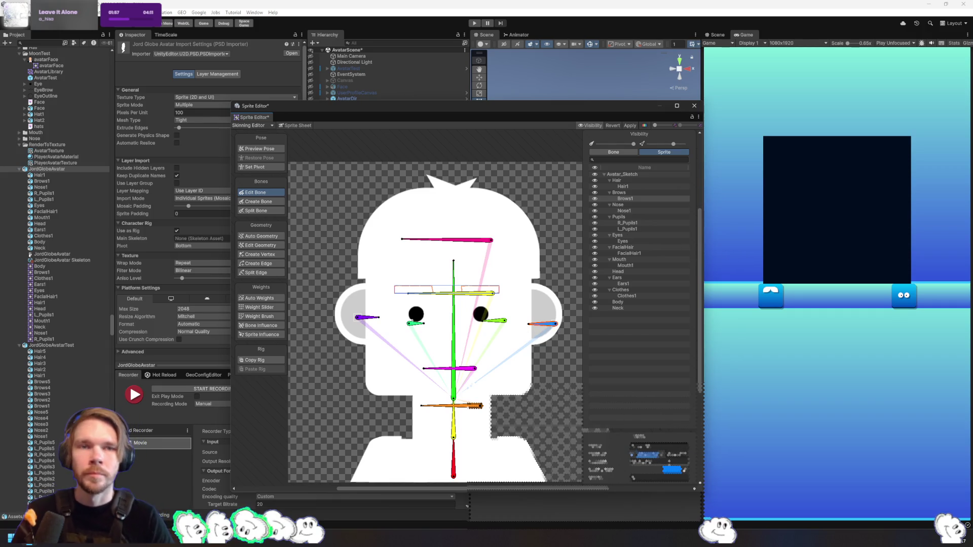
pyautogui.moveTo(542, 325); pyautogui.dragTo(541, 317)
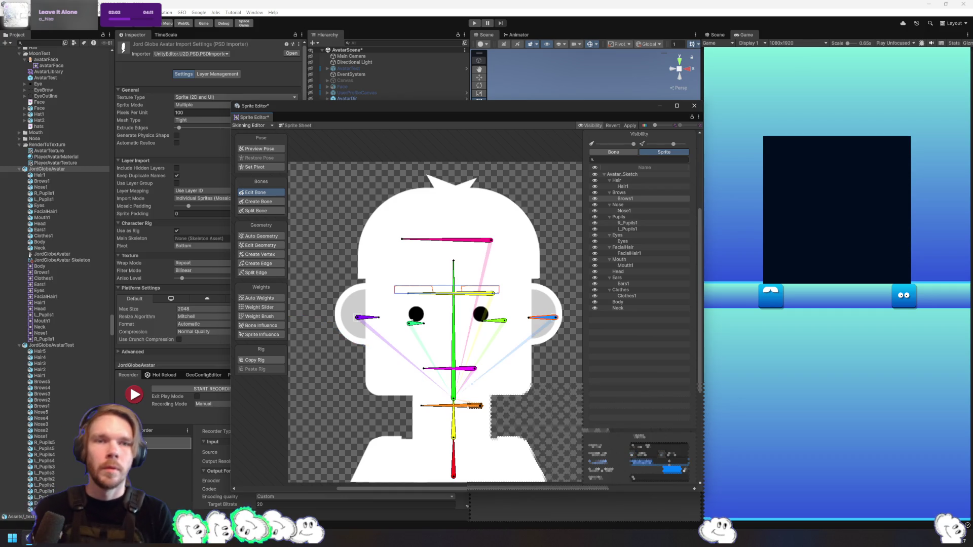
pyautogui.click(474, 242)
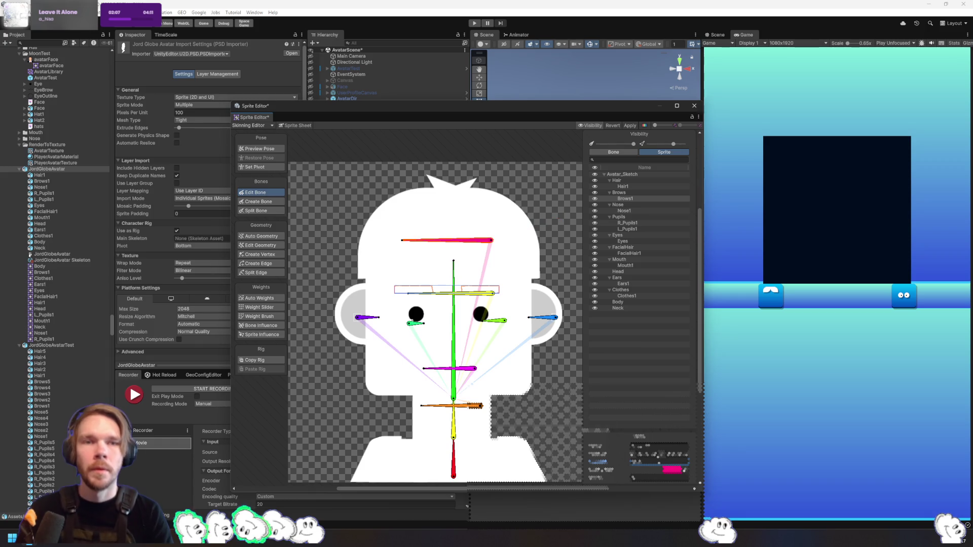
pyautogui.moveTo(446, 240); pyautogui.dragTo(448, 242)
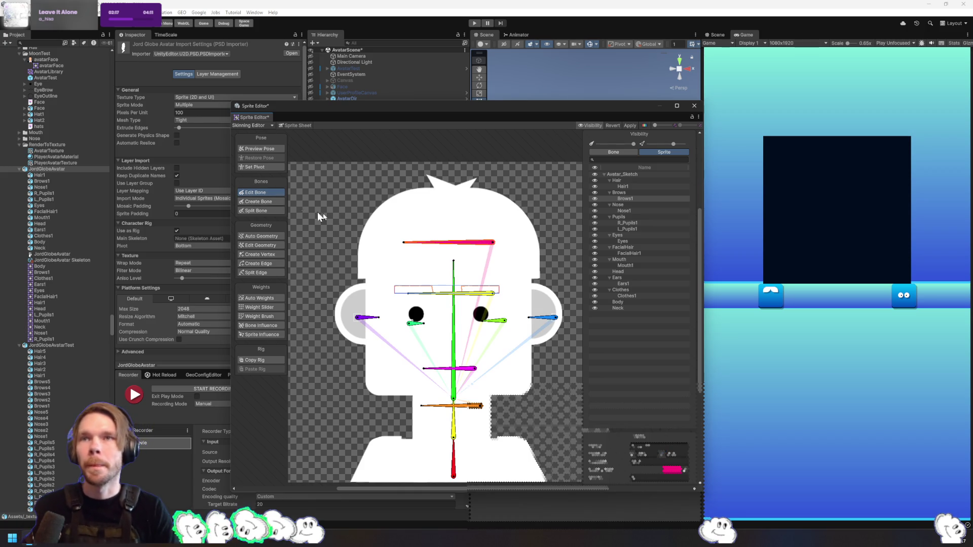
pyautogui.click(260, 202)
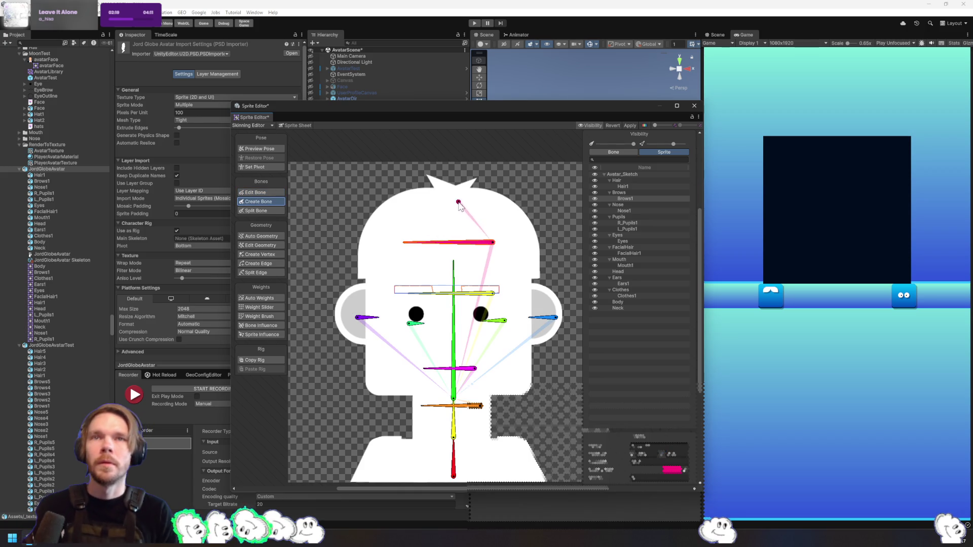
# Place a horizontal bone across the head top and show the Bone list in Visibility
pyautogui.click(489, 201)
pyautogui.click(413, 202)
pyautogui.rightClick(477, 212)
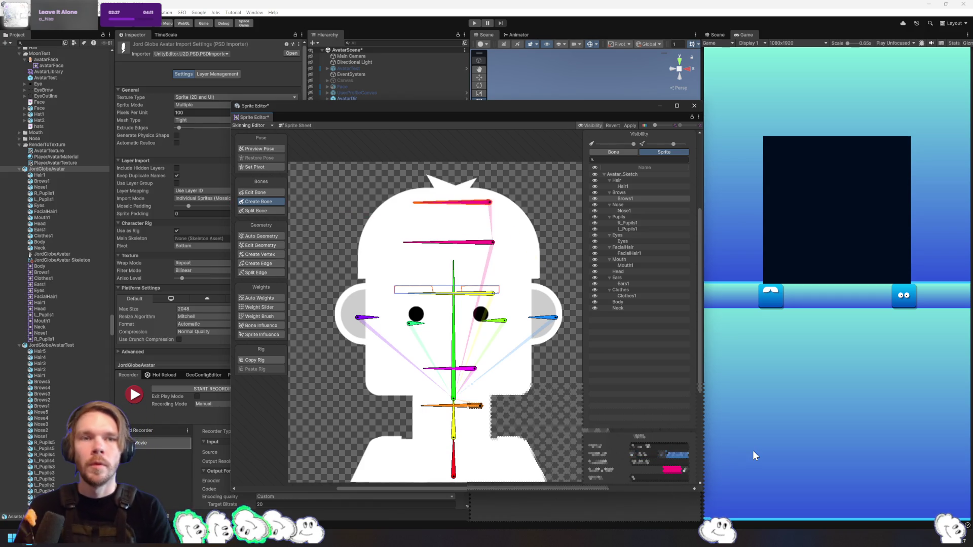
pyautogui.press('Tab')
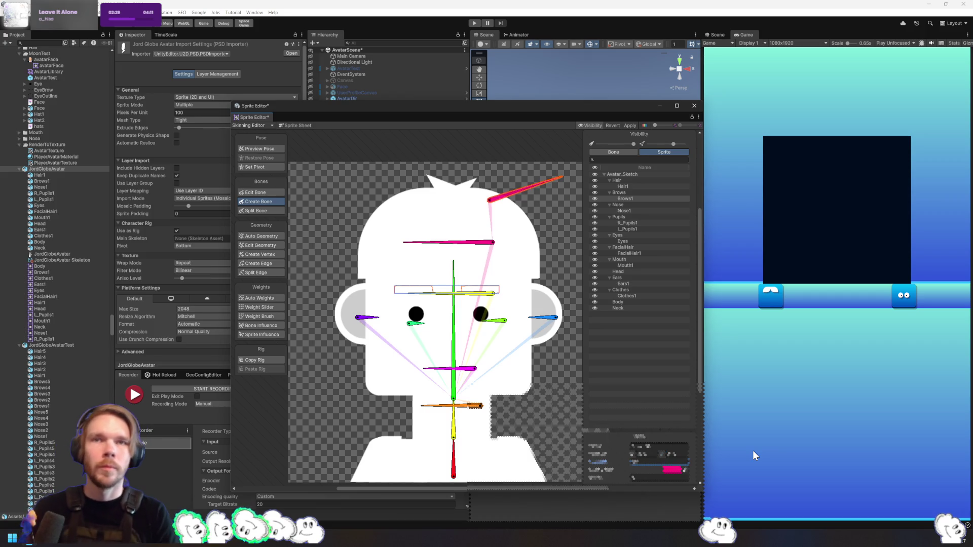
pyautogui.click(613, 152)
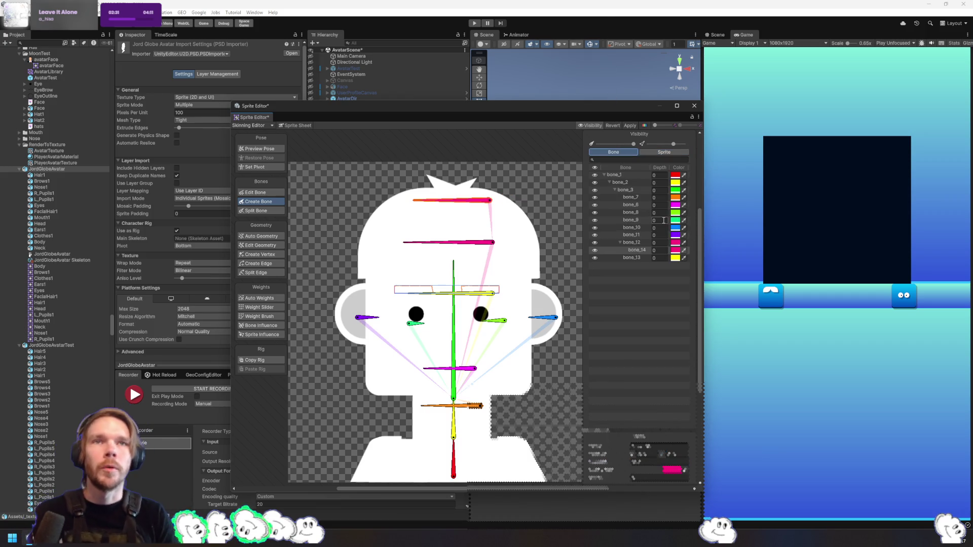
# Rename the first bones Body, Neck, Head and FacialHair
pyautogui.click(458, 458)
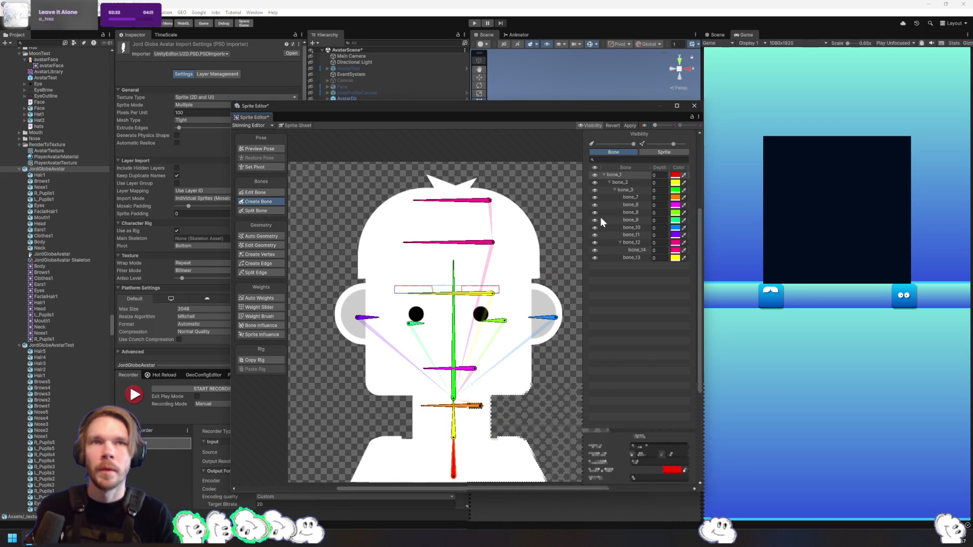
pyautogui.press('F2')
pyautogui.write('Nec')
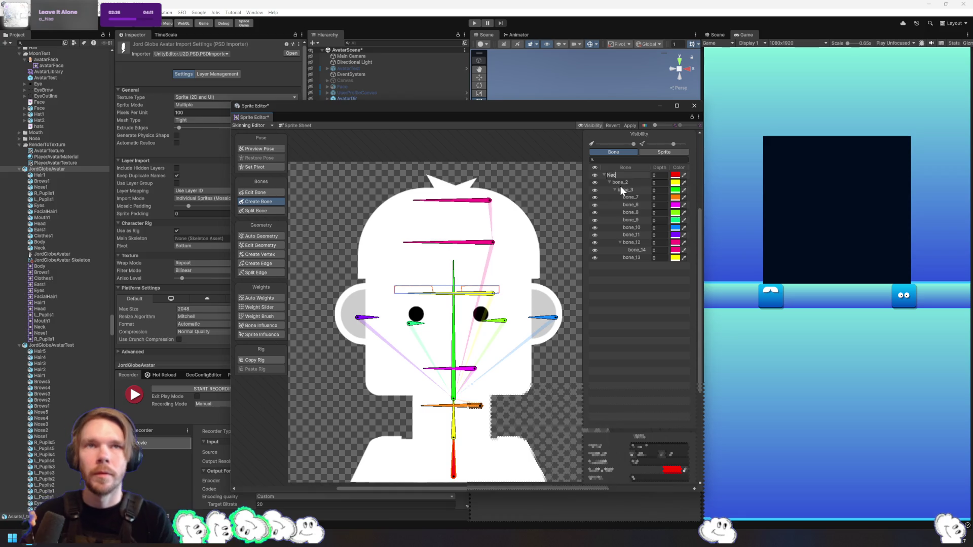
pyautogui.write('k')
pyautogui.press('Tab')
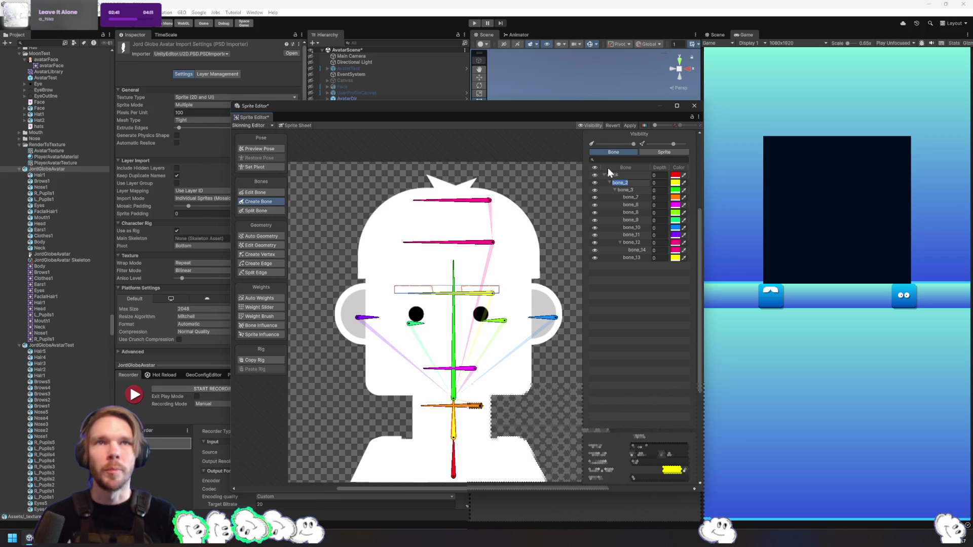
pyautogui.doubleClick(625, 176)
pyautogui.write('Body')
pyautogui.press('Tab')
pyautogui.write('Neck')
pyautogui.press('Tab')
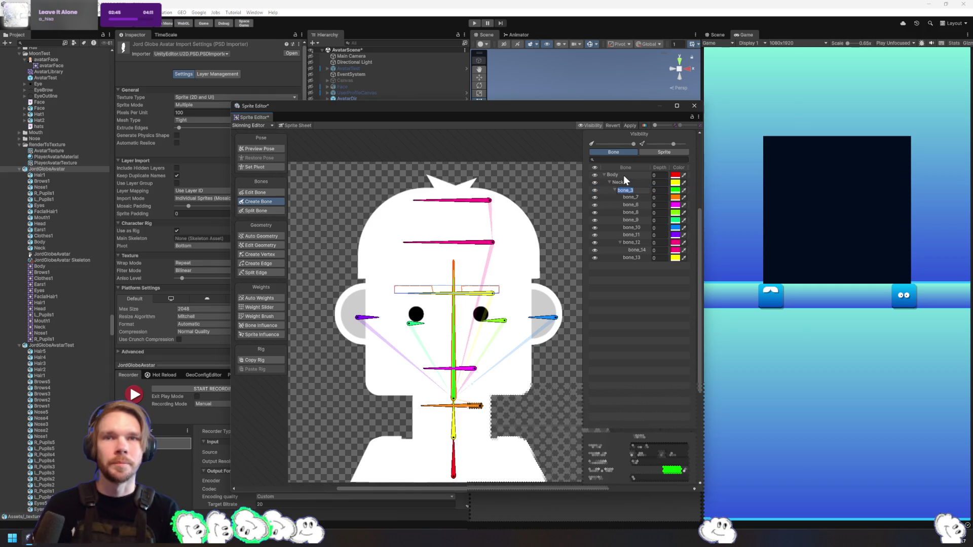
pyautogui.write('Head')
pyautogui.press('Tab')
pyautogui.write('FacialHa')
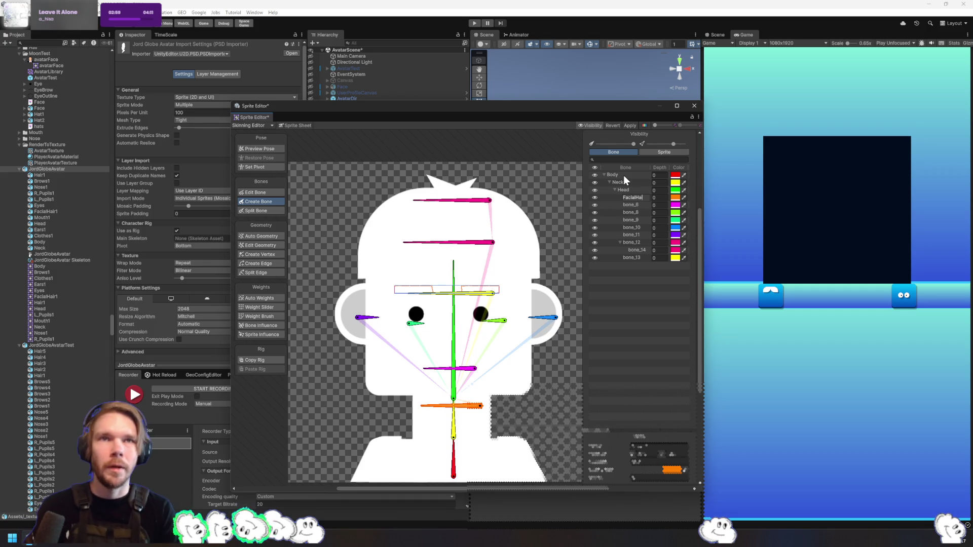
pyautogui.write('ir')
pyautogui.press('Return')
pyautogui.press('Down')
# Rename the next bones Mouth, RightEye and LeftEye
pyautogui.press('F2')
pyautogui.write('Mouth')
pyautogui.press('Return')
pyautogui.press('Down')
pyautogui.press('F2')
pyautogui.write('RightEye')
pyautogui.press('Return')
pyautogui.press('Down')
pyautogui.press('F2')
pyautogui.write('LeftEye')
pyautogui.press('Return')
pyautogui.press('Down')
# Rename bone_10, bone_11 and bone_12 to RightEar, LeftEar and Eyebrows
pyautogui.press('F2')
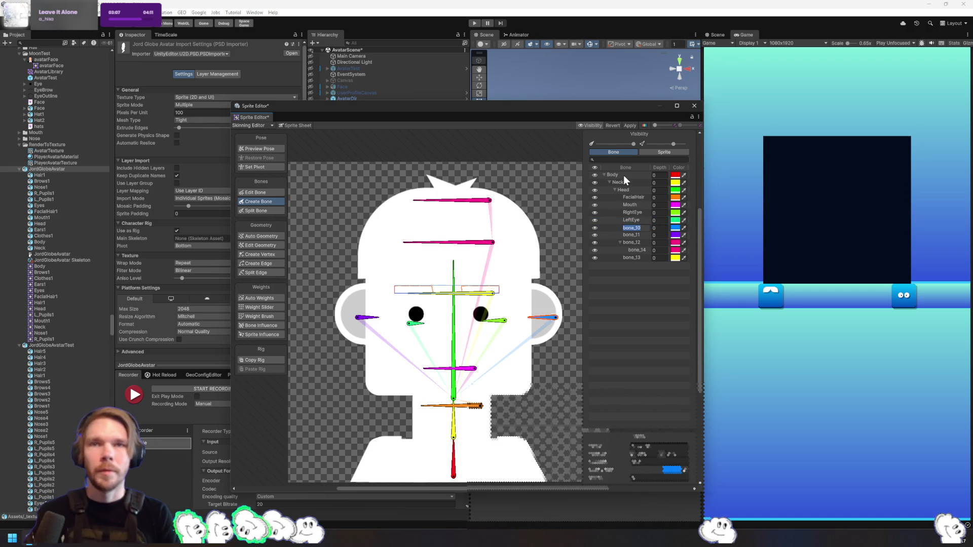
pyautogui.write('RightEar')
pyautogui.press('Return')
pyautogui.press('Down')
pyautogui.press('F2')
pyautogui.write('LeftEar')
pyautogui.press('Return')
pyautogui.press('Down')
pyautogui.press('F2')
pyautogui.write('Eyebrows')
pyautogui.press('Return')
pyautogui.press('Down')
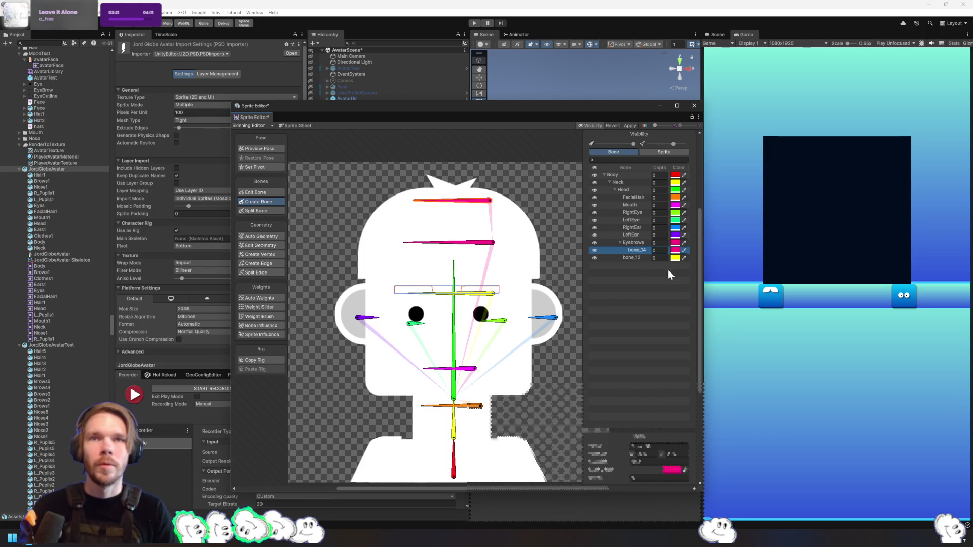
pyautogui.click(675, 252)
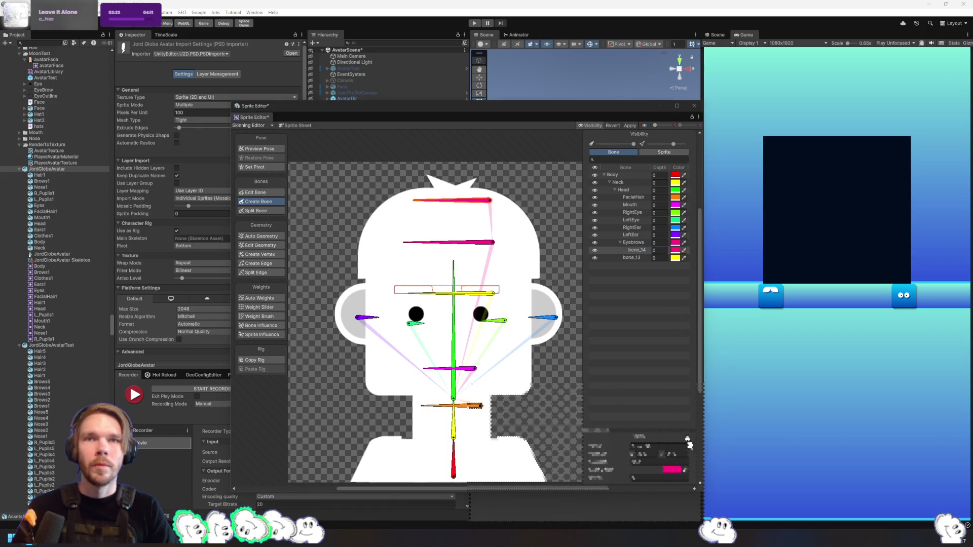
# Darken bone_14's colour, then name bone_13 Eyebrows and the last bones Hair and Hat
pyautogui.moveTo(672, 474); pyautogui.dragTo(669, 482)
pyautogui.click(637, 242)
pyautogui.doubleClick(636, 257)
pyautogui.write('Eyebrows')
pyautogui.press('Return')
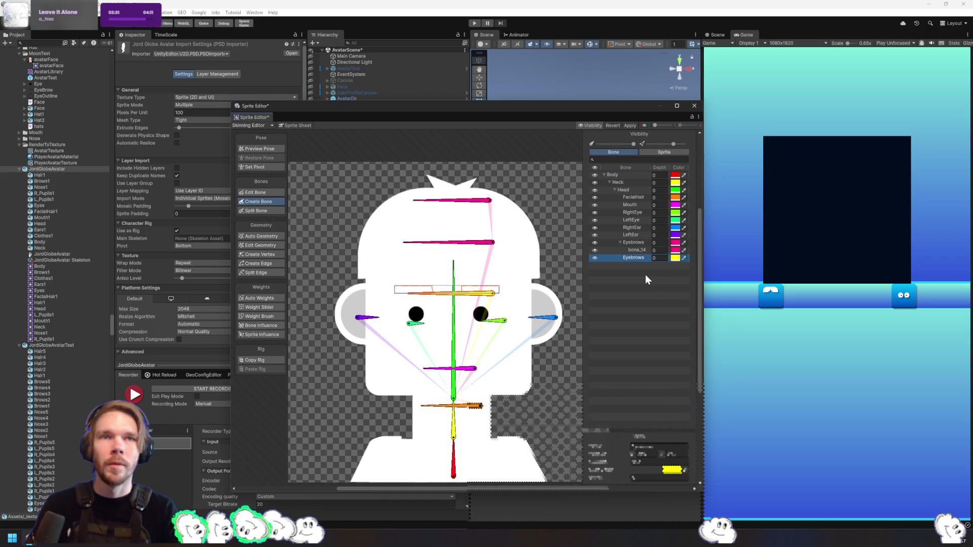
pyautogui.write('Hair')
pyautogui.press('Tab')
pyautogui.press('Tab')
pyautogui.write('Hat')
pyautogui.press('Tab')
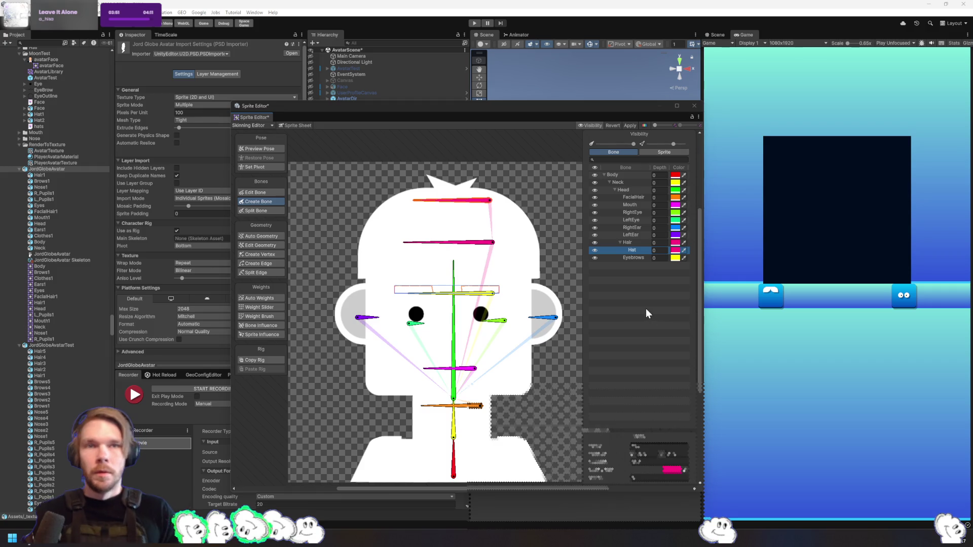
pyautogui.click(552, 136)
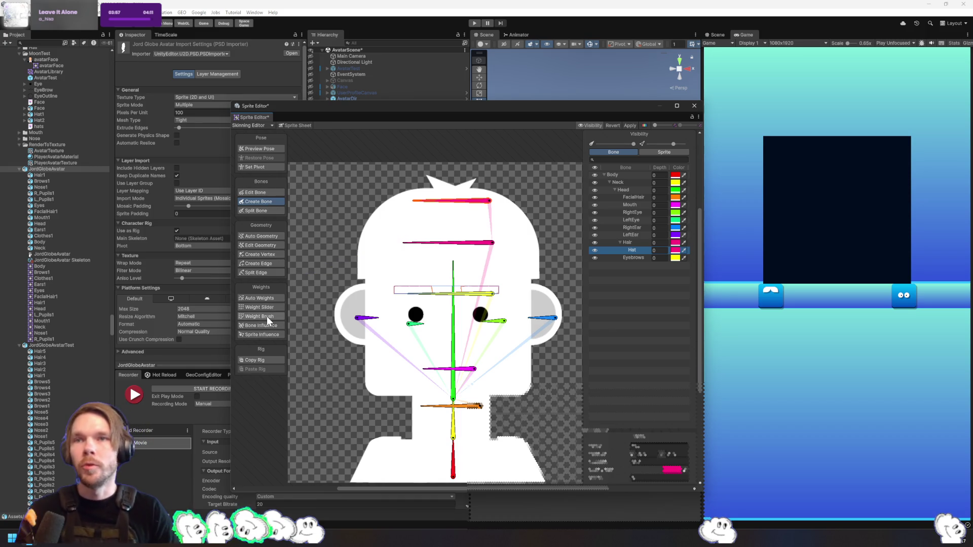
# Auto-generate weights, then hand-paint the Hair1 sprite to the horizontal head hair bone
pyautogui.click(268, 299)
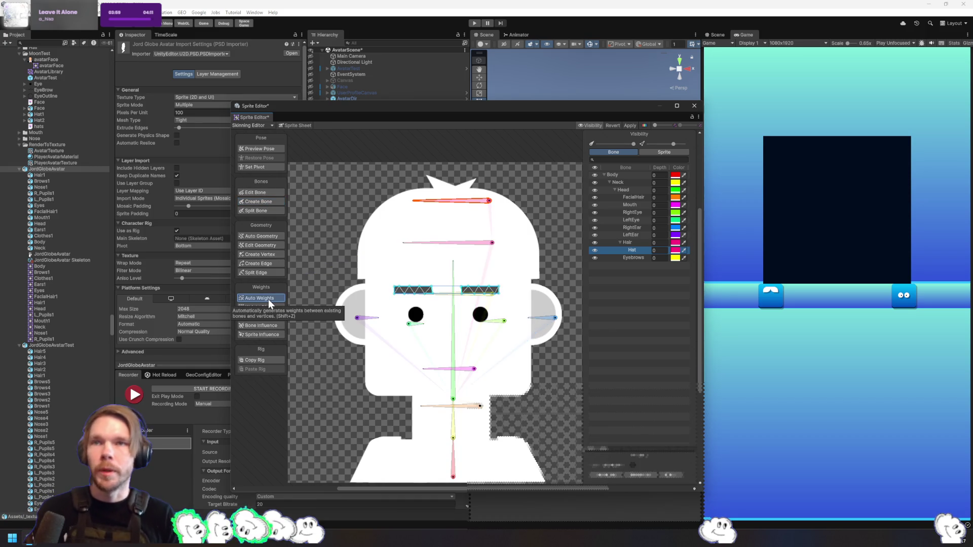
pyautogui.click(266, 315)
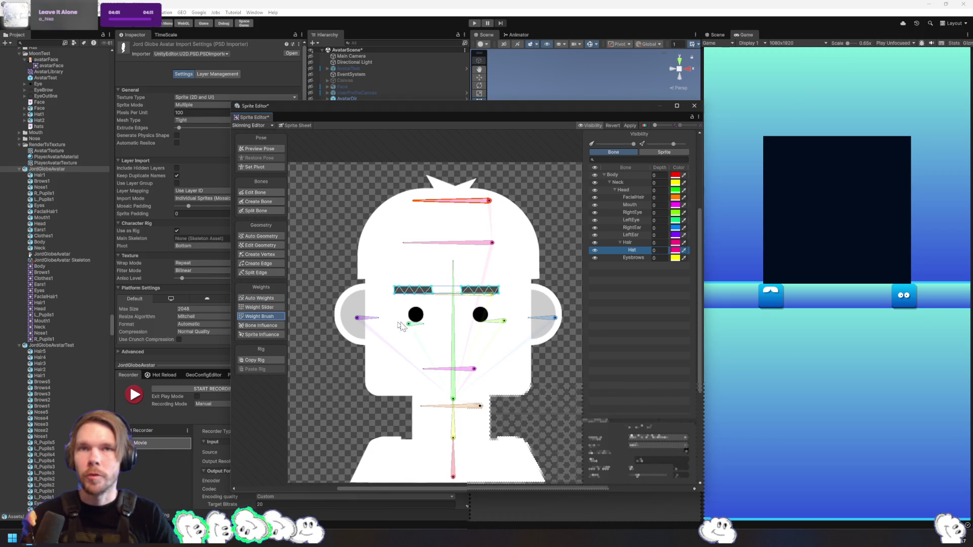
pyautogui.click(624, 174)
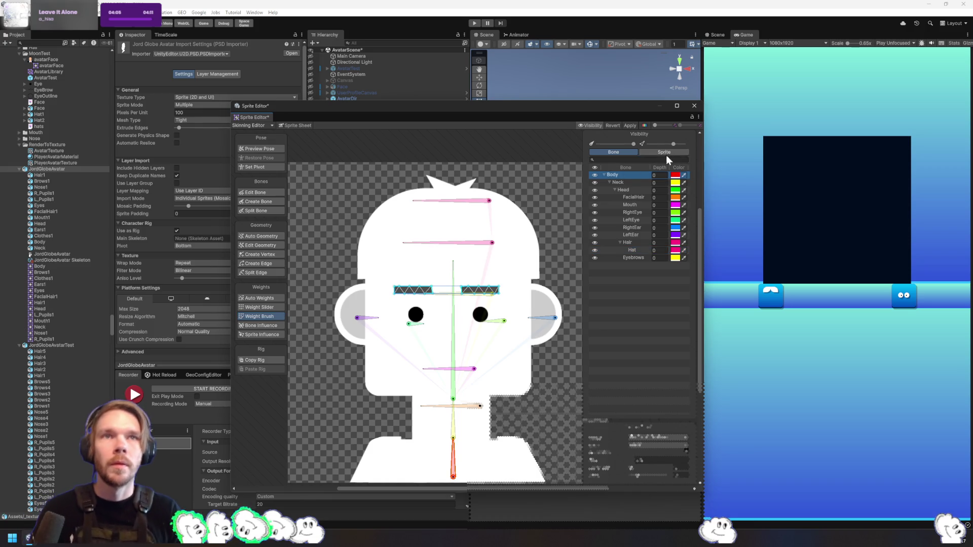
pyautogui.click(665, 154)
pyautogui.click(633, 181)
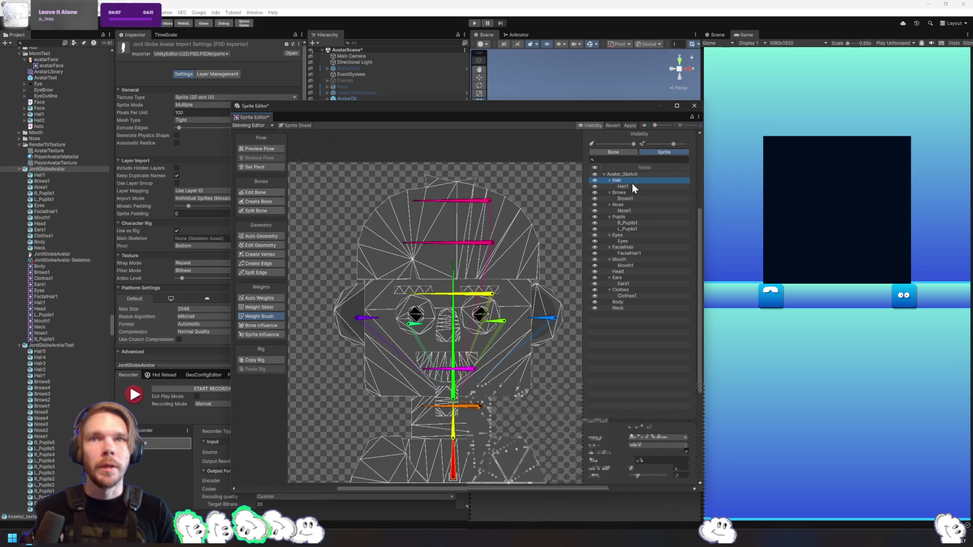
pyautogui.click(471, 243)
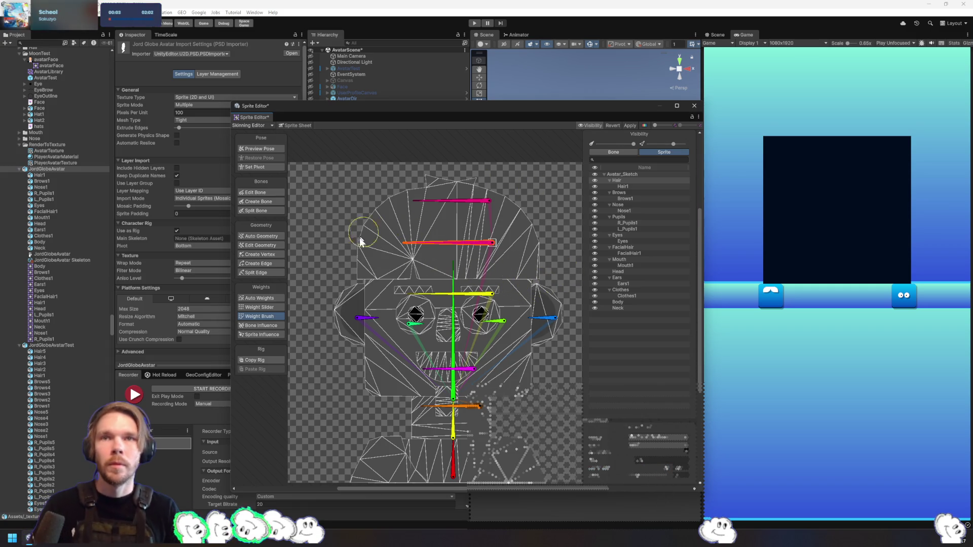
pyautogui.click(386, 253)
pyautogui.moveTo(382, 259)
pyautogui.mouseDown()
pyautogui.moveTo(532, 238)
pyautogui.moveTo(478, 202)
pyautogui.moveTo(349, 214)
pyautogui.moveTo(365, 238)
pyautogui.mouseUp()
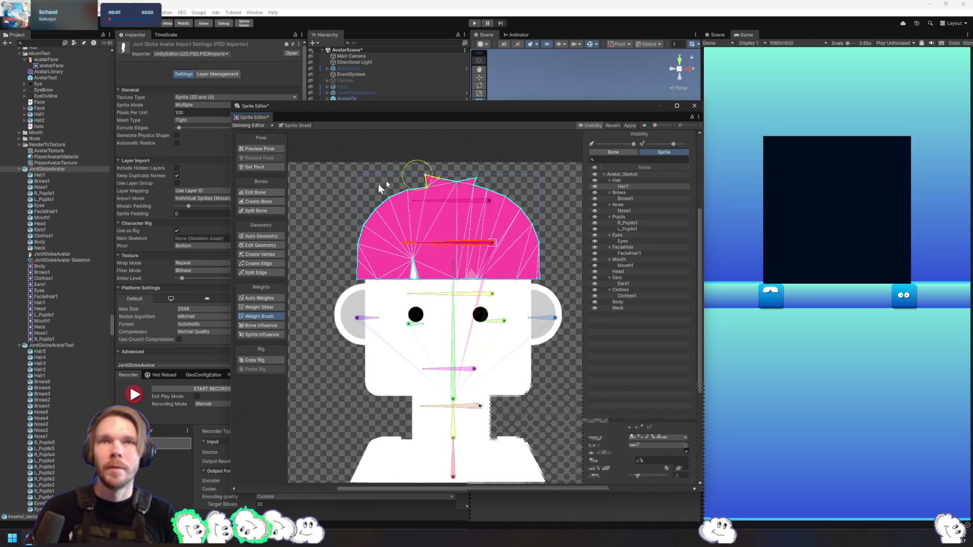
# Paint the Brows1 eyebrow sprite's weights to the brow bone
pyautogui.click(621, 193)
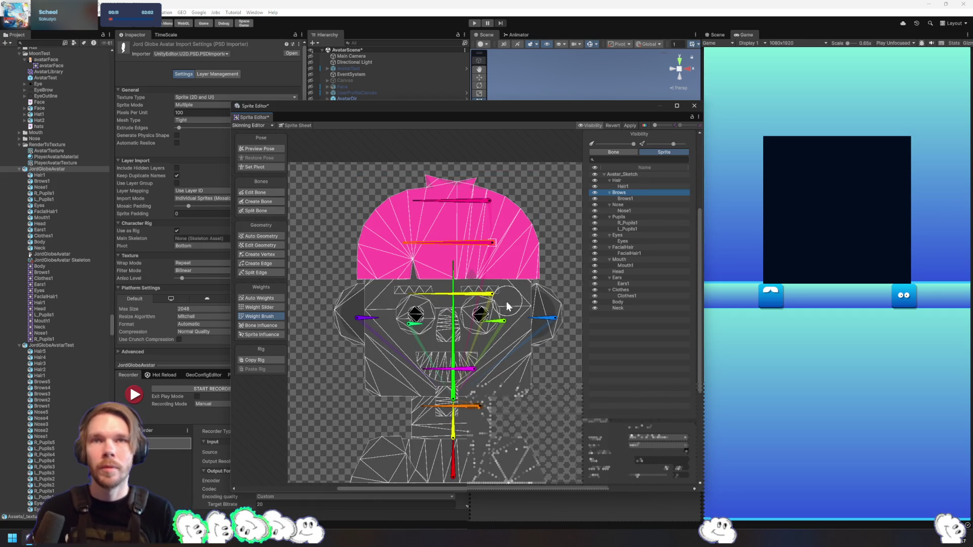
pyautogui.click(494, 294)
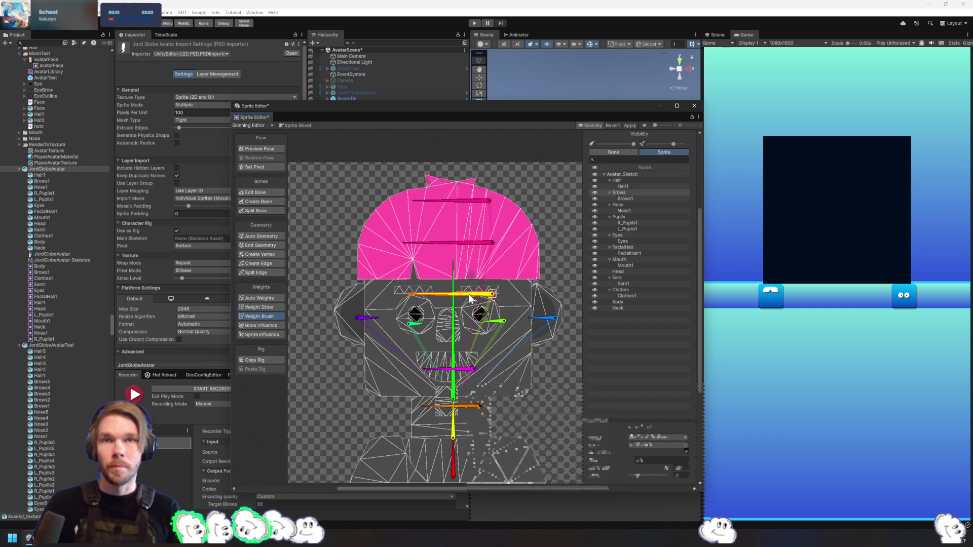
pyautogui.click(492, 295)
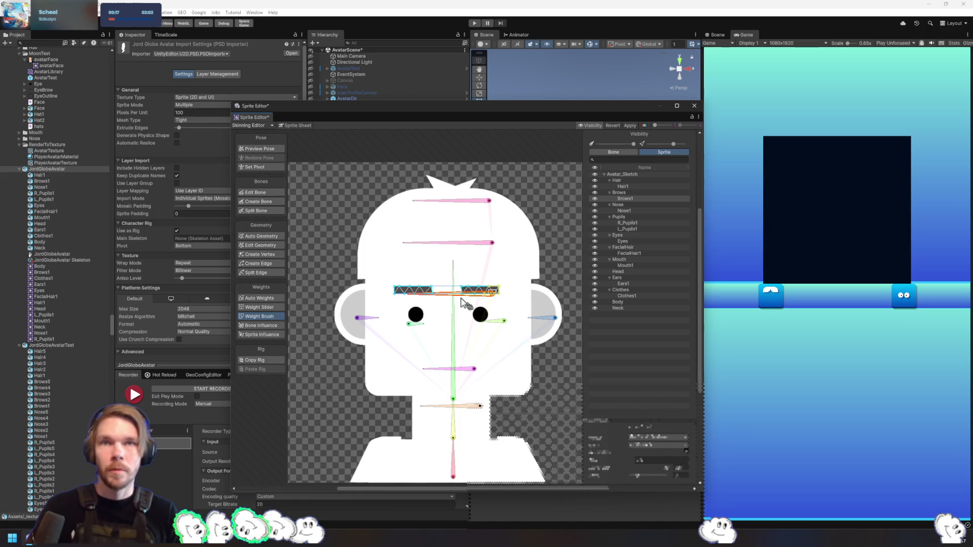
pyautogui.moveTo(417, 295)
pyautogui.mouseDown()
pyautogui.moveTo(445, 293)
pyautogui.moveTo(390, 289)
pyautogui.moveTo(552, 290)
pyautogui.mouseUp()
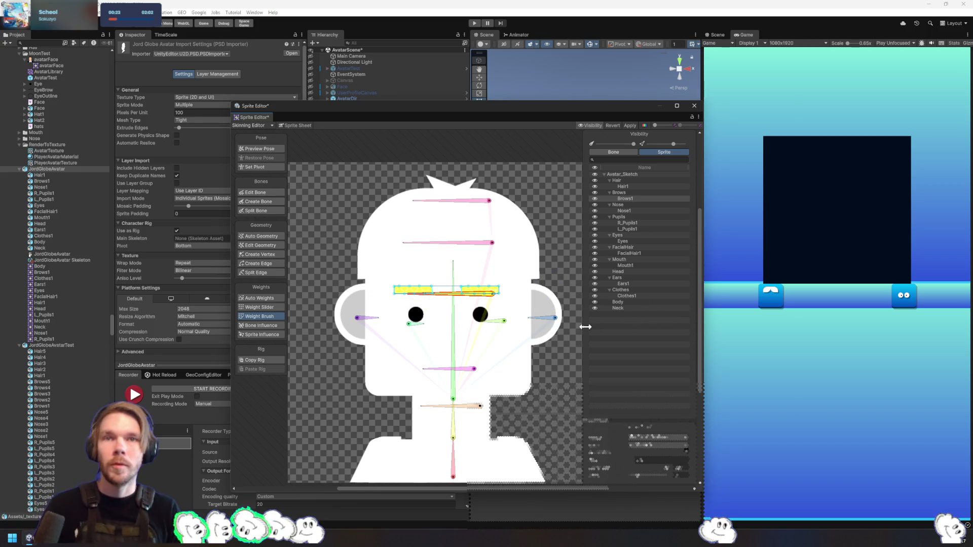
# Paint the Ears1 sprite's right and left ears to their own bones
pyautogui.click(550, 306)
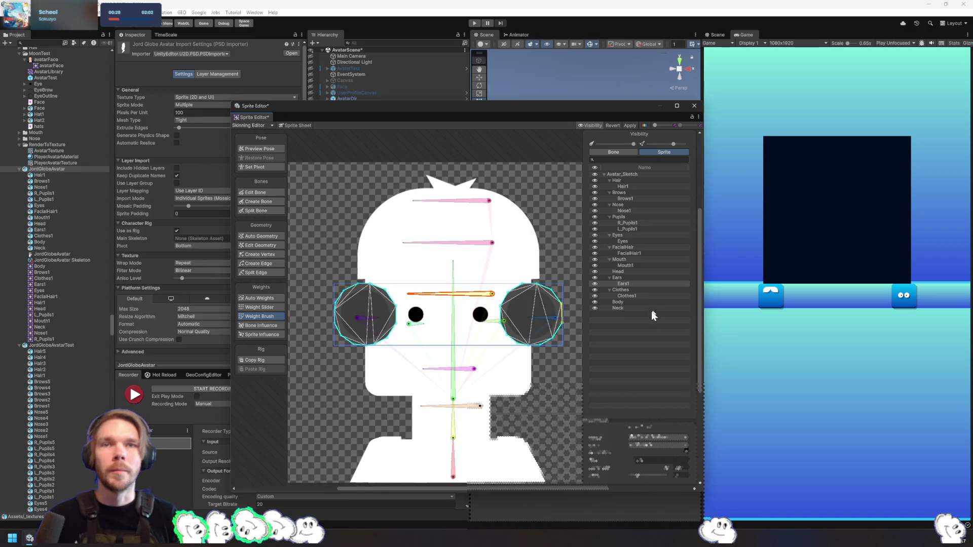
pyautogui.click(543, 319)
pyautogui.moveTo(542, 350)
pyautogui.mouseDown()
pyautogui.moveTo(533, 325)
pyautogui.moveTo(550, 310)
pyautogui.moveTo(527, 304)
pyautogui.moveTo(571, 316)
pyautogui.mouseUp()
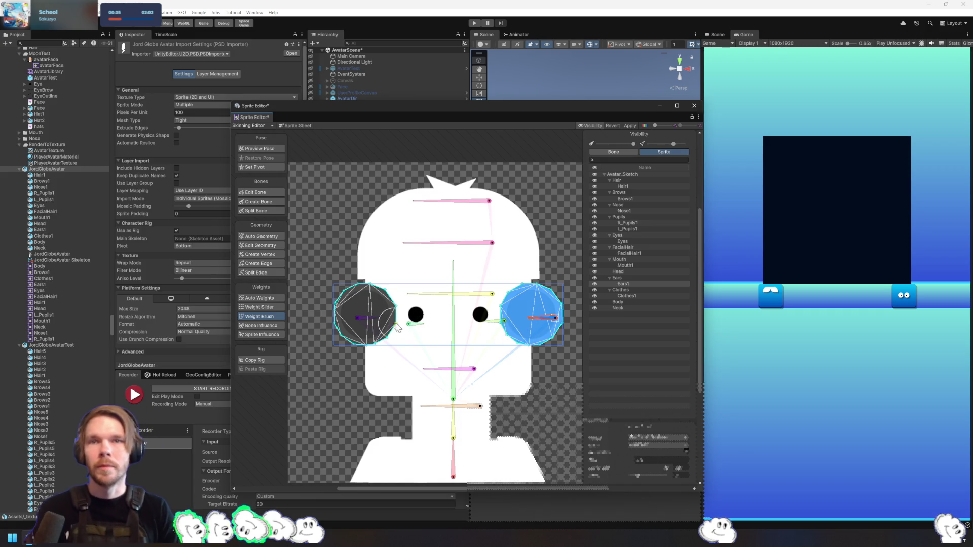
pyautogui.click(357, 317)
pyautogui.moveTo(394, 320)
pyautogui.mouseDown()
pyautogui.moveTo(354, 304)
pyautogui.moveTo(370, 330)
pyautogui.mouseUp()
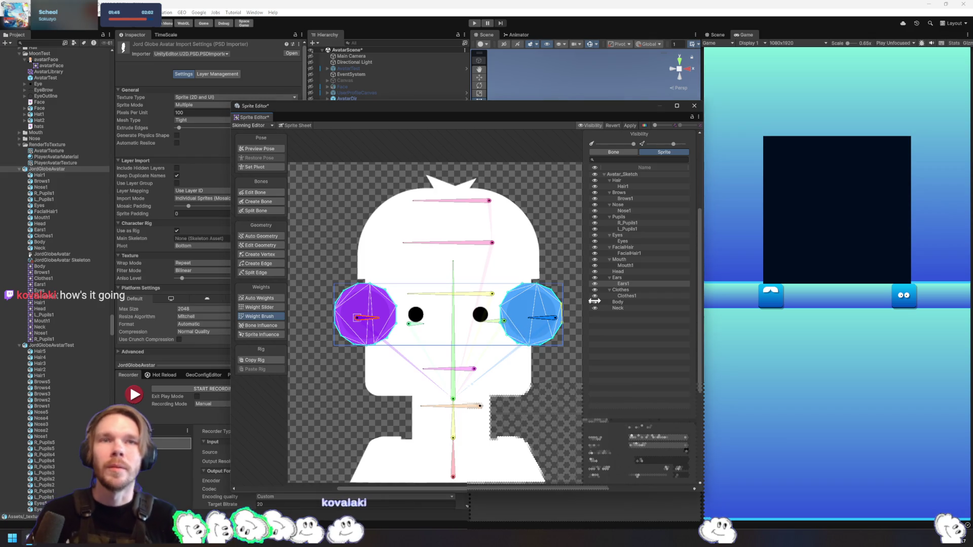
# Paint Clothes1 weights to the bottom bone and the central upper bone
pyautogui.click(634, 296)
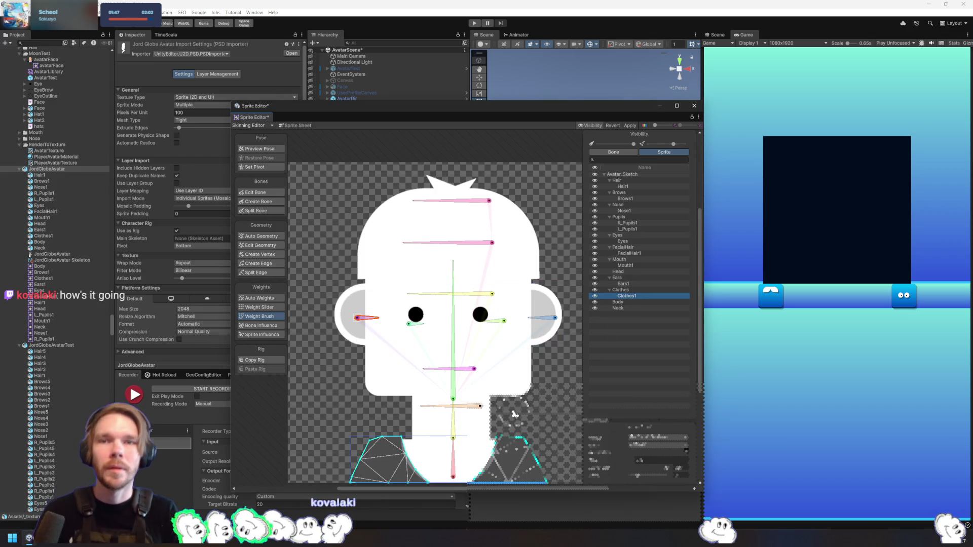
pyautogui.click(455, 471)
pyautogui.moveTo(456, 469)
pyautogui.mouseDown()
pyautogui.moveTo(521, 459)
pyautogui.moveTo(354, 479)
pyautogui.moveTo(377, 440)
pyautogui.mouseUp()
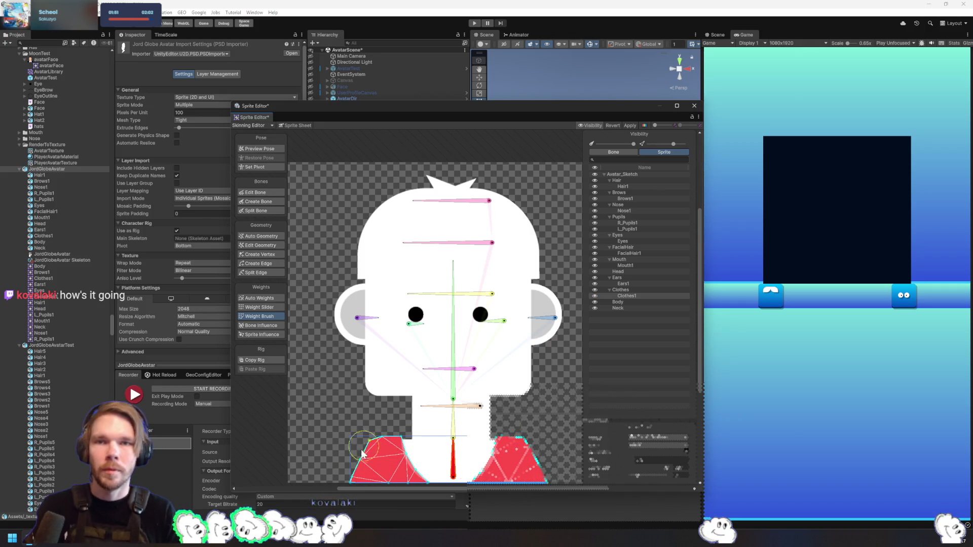
pyautogui.click(458, 429)
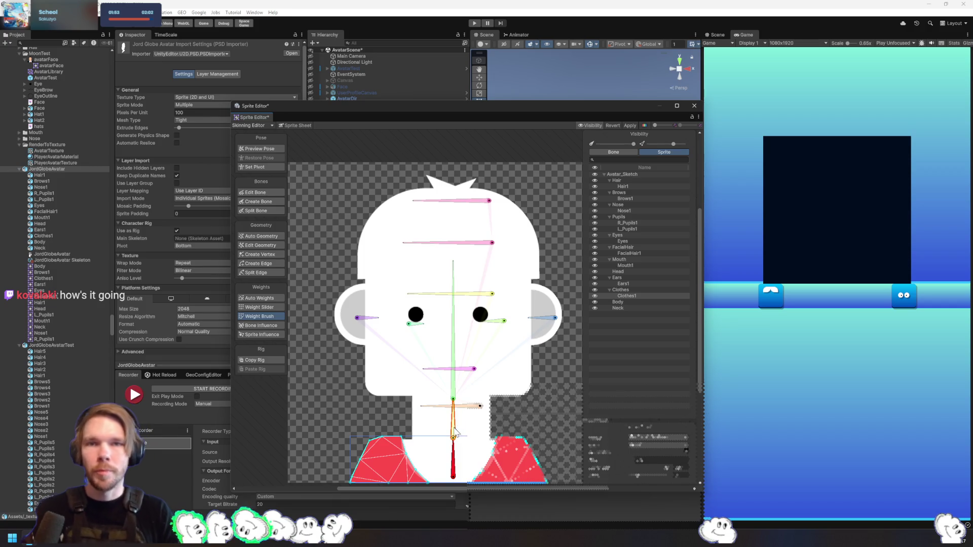
pyautogui.moveTo(522, 450)
pyautogui.mouseDown()
pyautogui.moveTo(580, 494)
pyautogui.moveTo(353, 470)
pyautogui.moveTo(345, 457)
pyautogui.mouseUp()
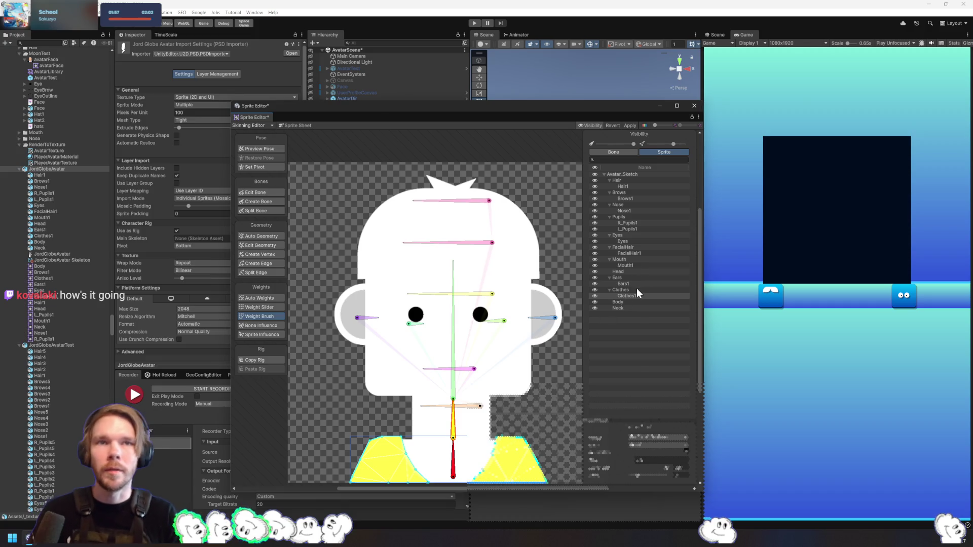
# Paint the Head sprite to its vertical bone and Mouth1 to the mouth bone
pyautogui.click(639, 288)
pyautogui.click(639, 286)
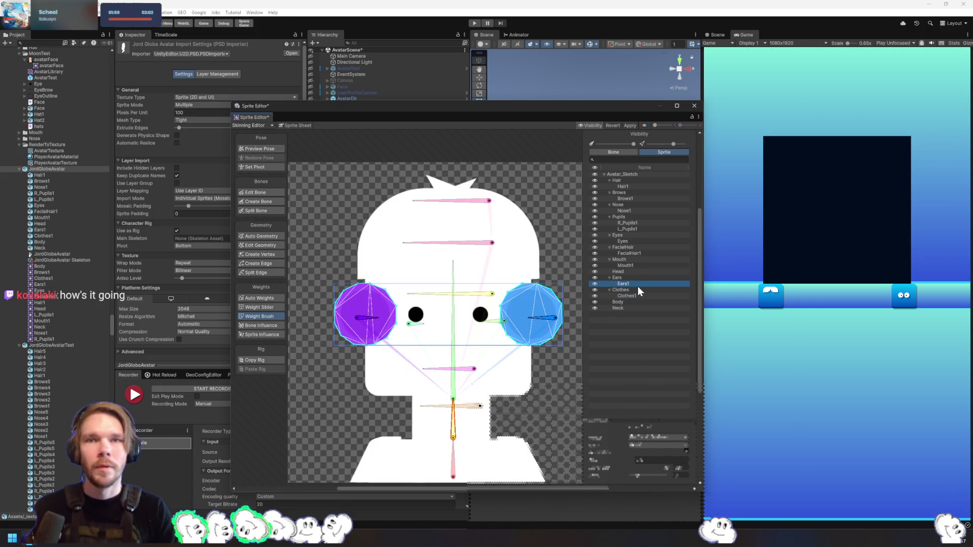
pyautogui.click(635, 272)
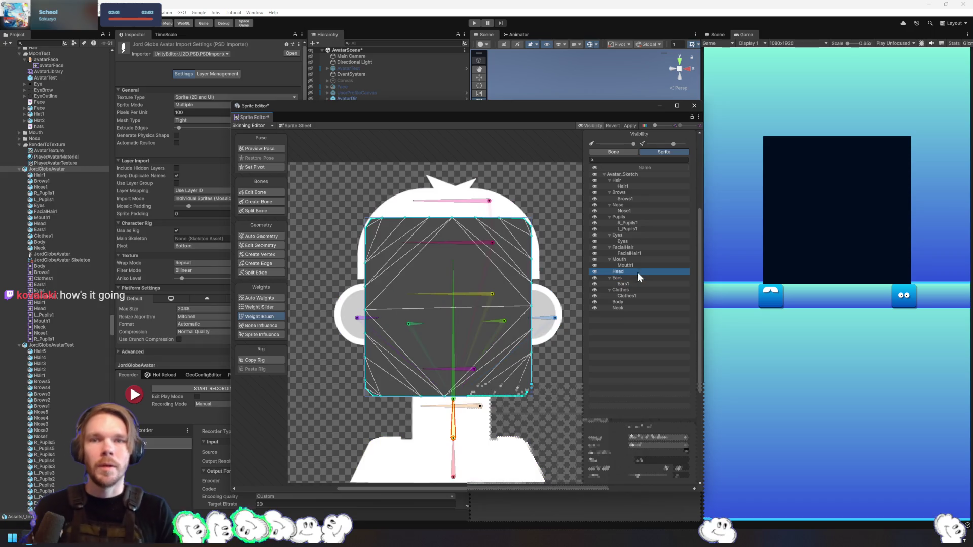
pyautogui.click(456, 391)
pyautogui.moveTo(522, 400)
pyautogui.mouseDown()
pyautogui.moveTo(505, 231)
pyautogui.moveTo(524, 297)
pyautogui.moveTo(385, 238)
pyautogui.moveTo(355, 374)
pyautogui.moveTo(383, 398)
pyautogui.mouseUp()
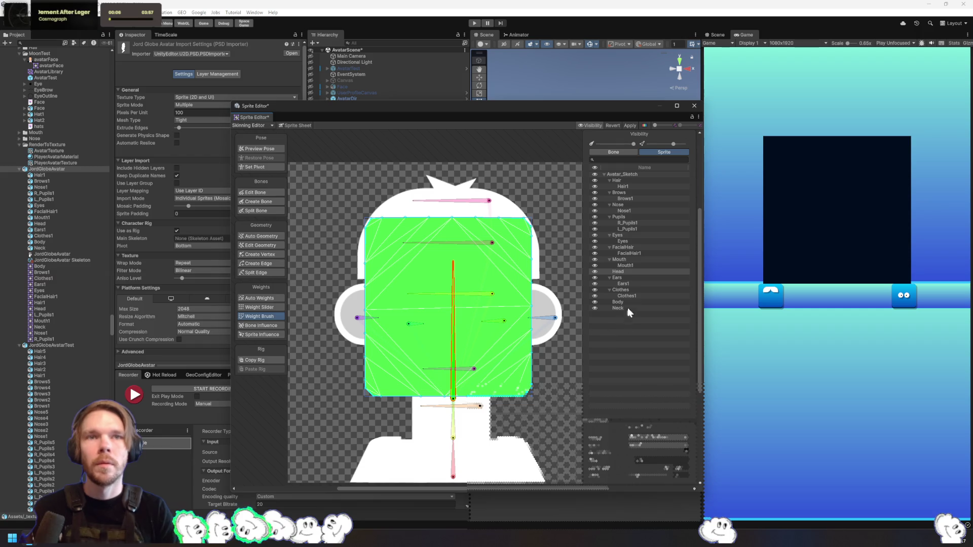
pyautogui.click(628, 265)
pyautogui.moveTo(466, 375)
pyautogui.mouseDown()
pyautogui.moveTo(431, 362)
pyautogui.moveTo(445, 363)
pyautogui.mouseUp()
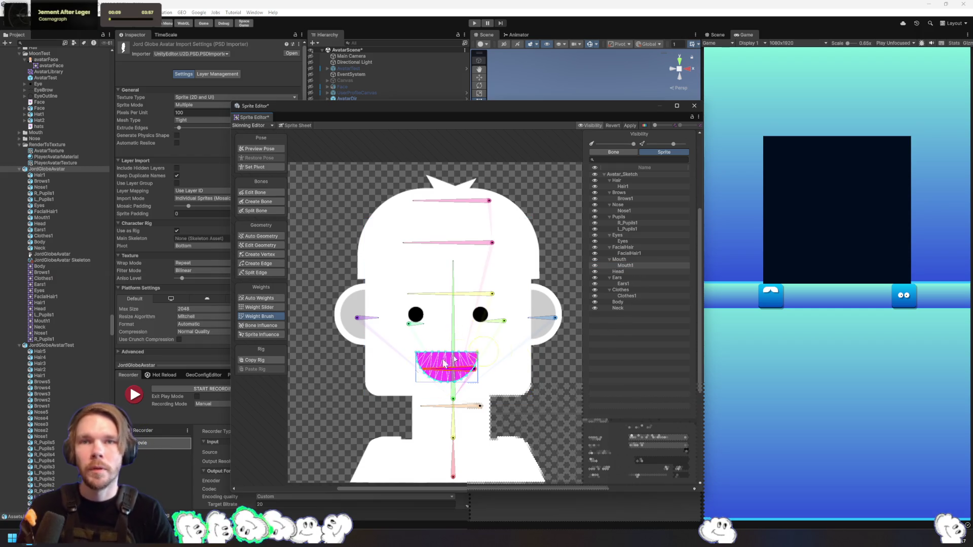
# Paint the FacialHair1 sprite's weights to the chin bone
pyautogui.click(631, 254)
pyautogui.moveTo(446, 406)
pyautogui.mouseDown()
pyautogui.moveTo(459, 413)
pyautogui.moveTo(459, 395)
pyautogui.moveTo(473, 409)
pyautogui.moveTo(450, 402)
pyautogui.mouseUp()
pyautogui.click(474, 409)
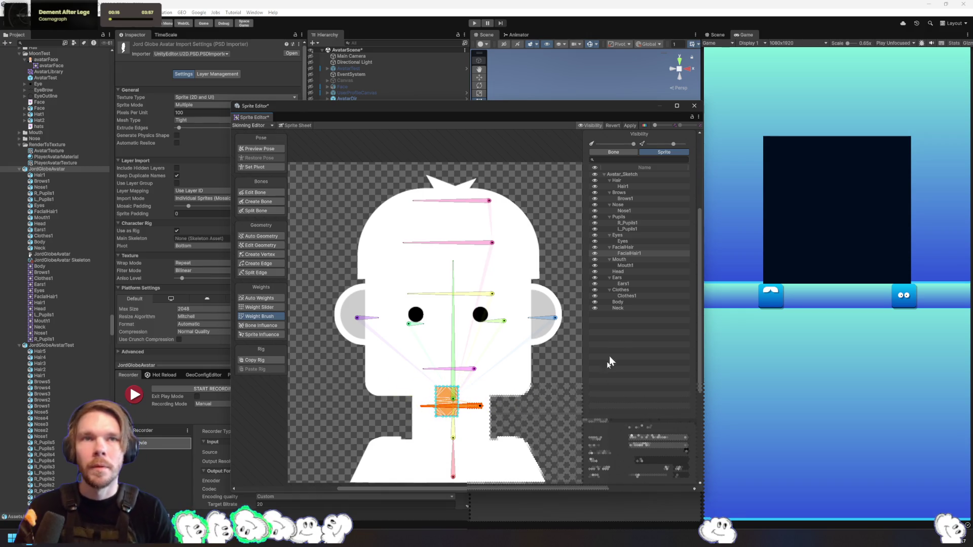
# Paint both eye whites of the Eyes sprite to the central vertical head bone
pyautogui.click(637, 241)
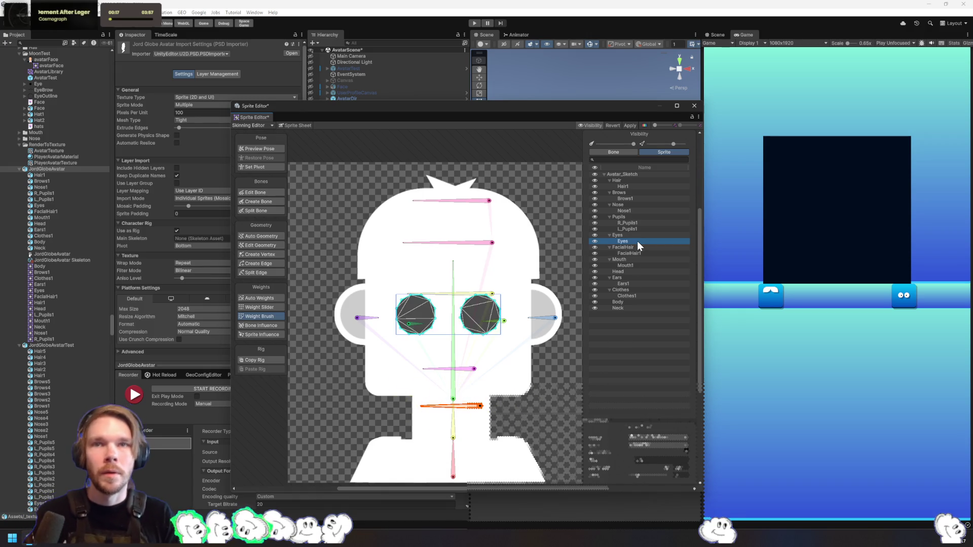
pyautogui.click(504, 321)
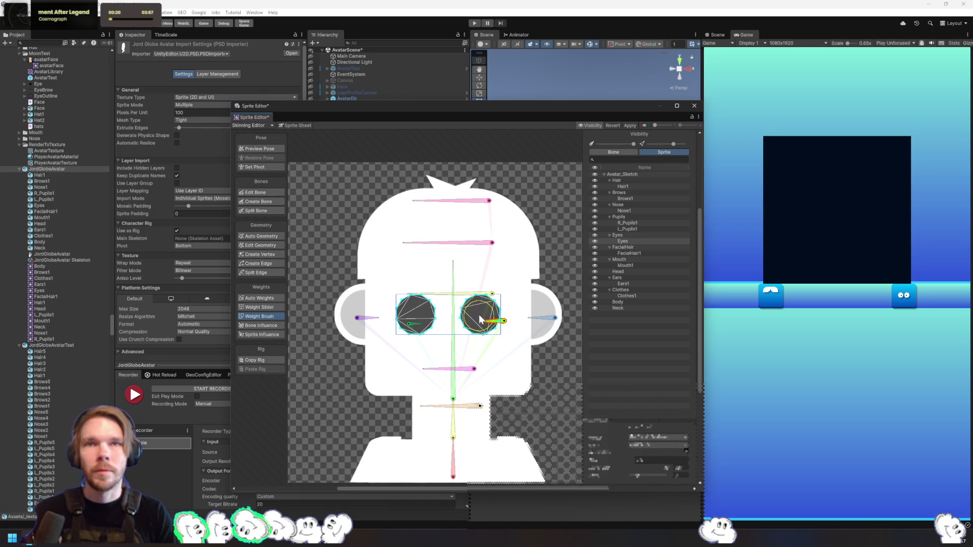
pyautogui.click(479, 314)
pyautogui.click(489, 346)
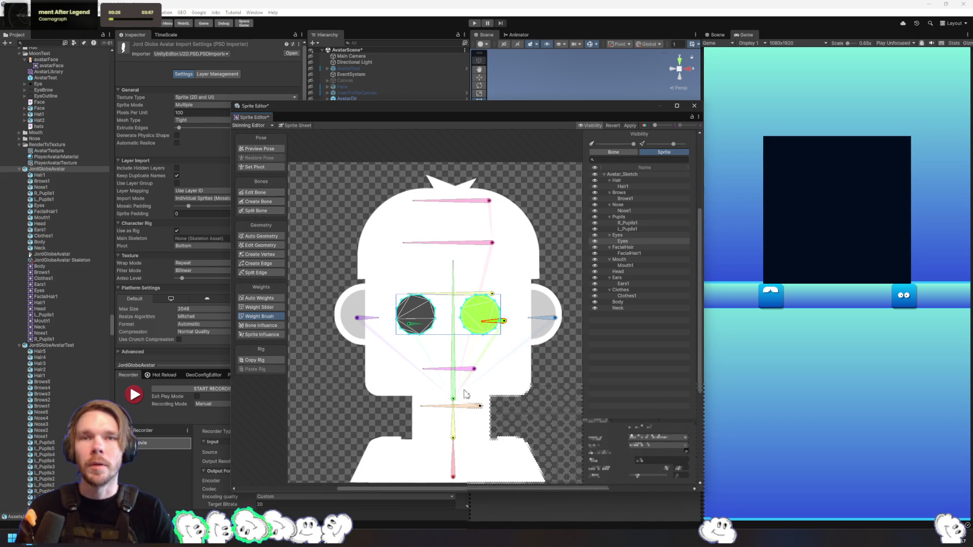
pyautogui.click(454, 396)
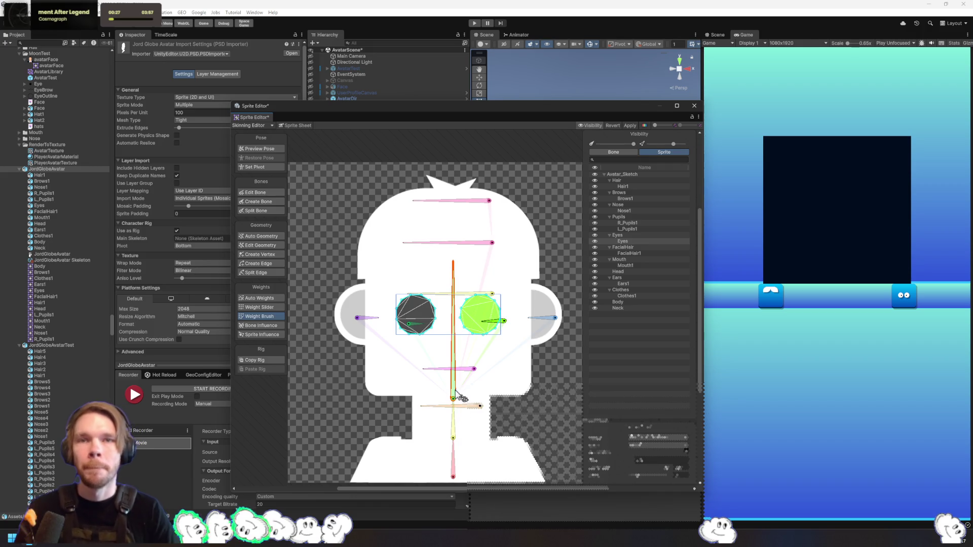
pyautogui.click(476, 319)
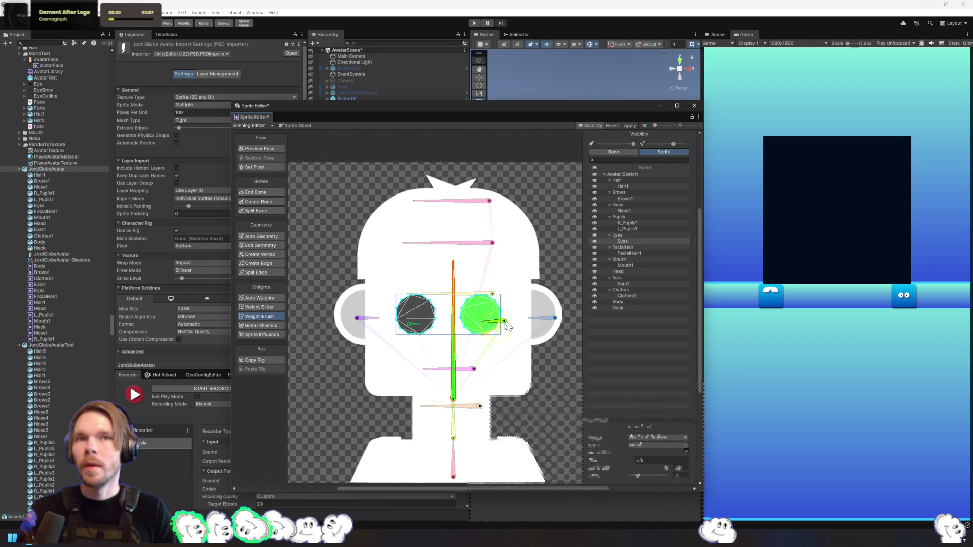
pyautogui.moveTo(421, 309)
pyautogui.mouseDown()
pyautogui.moveTo(428, 324)
pyautogui.moveTo(405, 312)
pyautogui.moveTo(411, 342)
pyautogui.mouseUp()
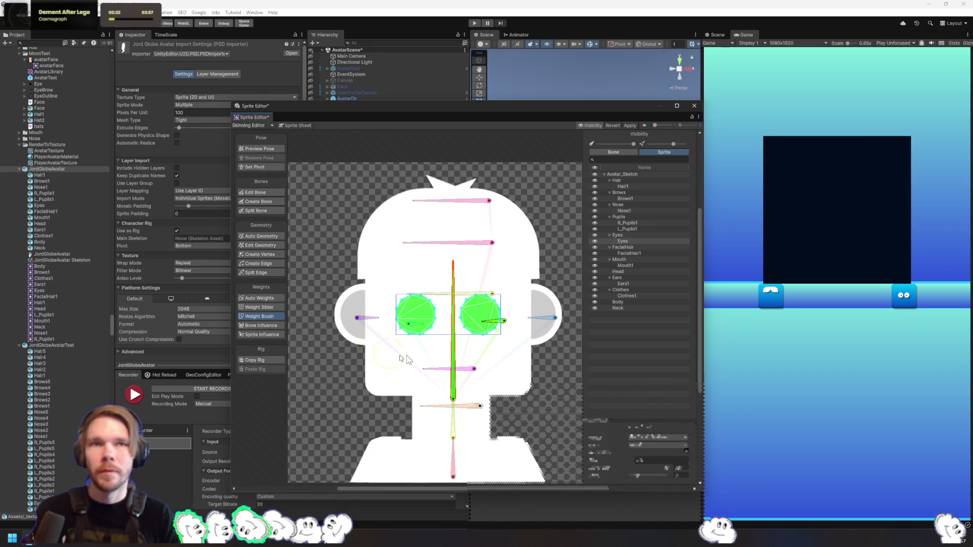
pyautogui.click(633, 223)
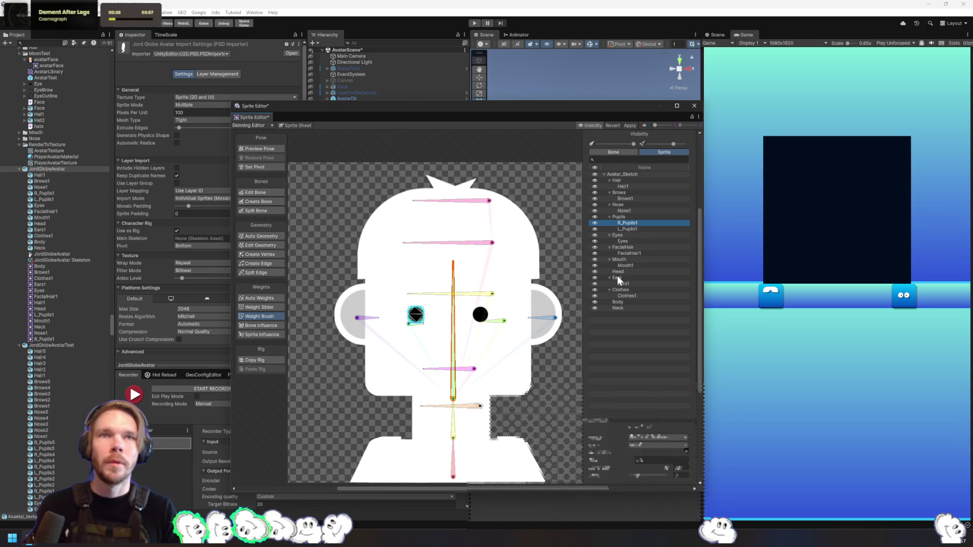
# Paint weights onto the L_Pupils1 and R_Pupils1 sprites, then move on to Nose1
pyautogui.click(614, 153)
pyautogui.click(651, 153)
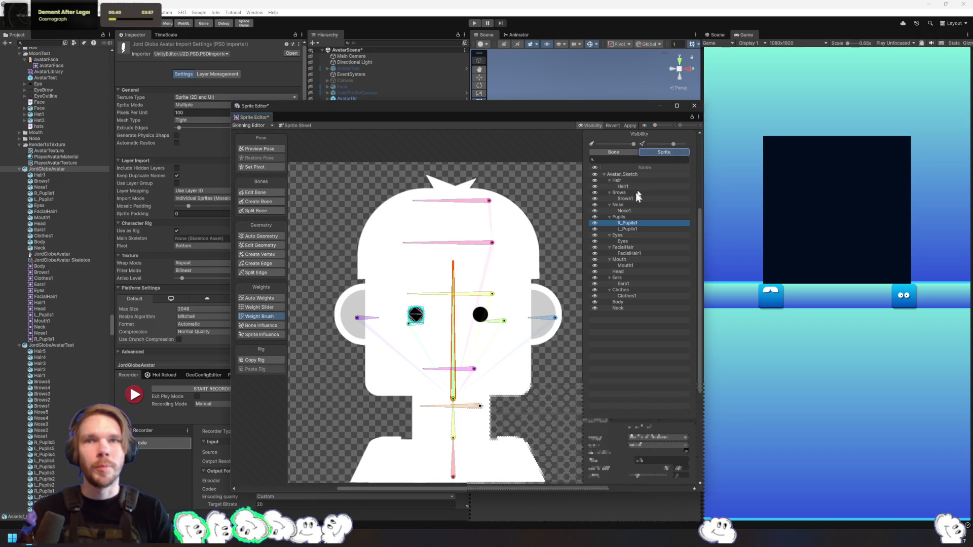
pyautogui.click(416, 320)
pyautogui.click(416, 315)
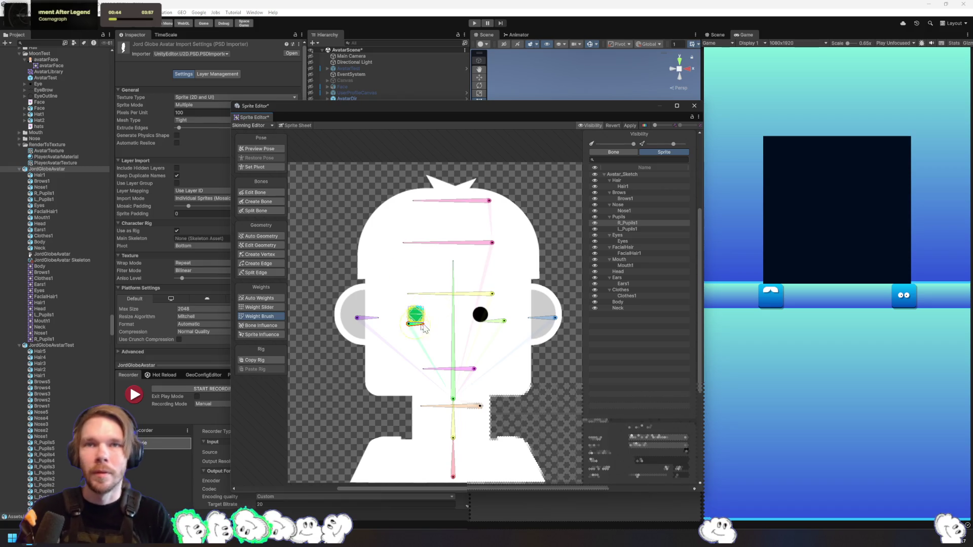
pyautogui.click(481, 315)
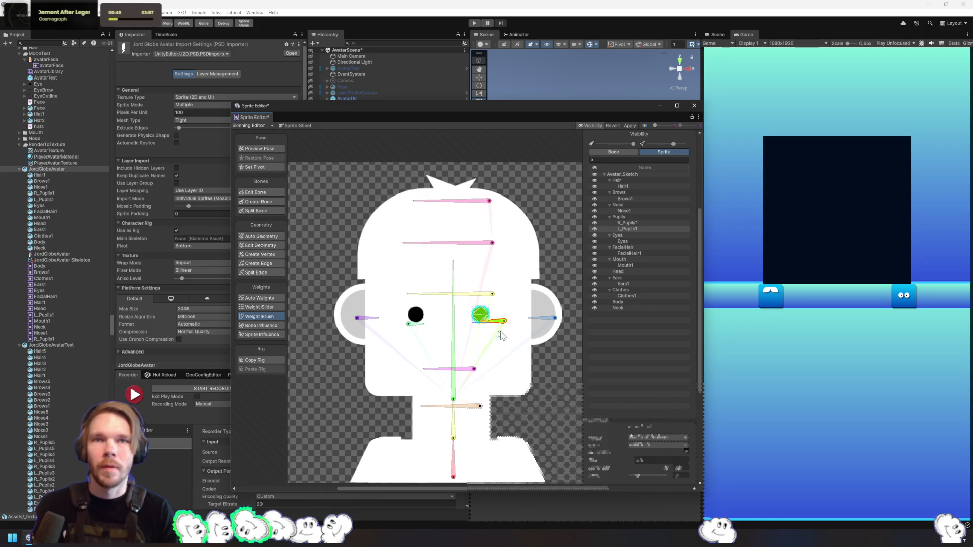
pyautogui.click(633, 212)
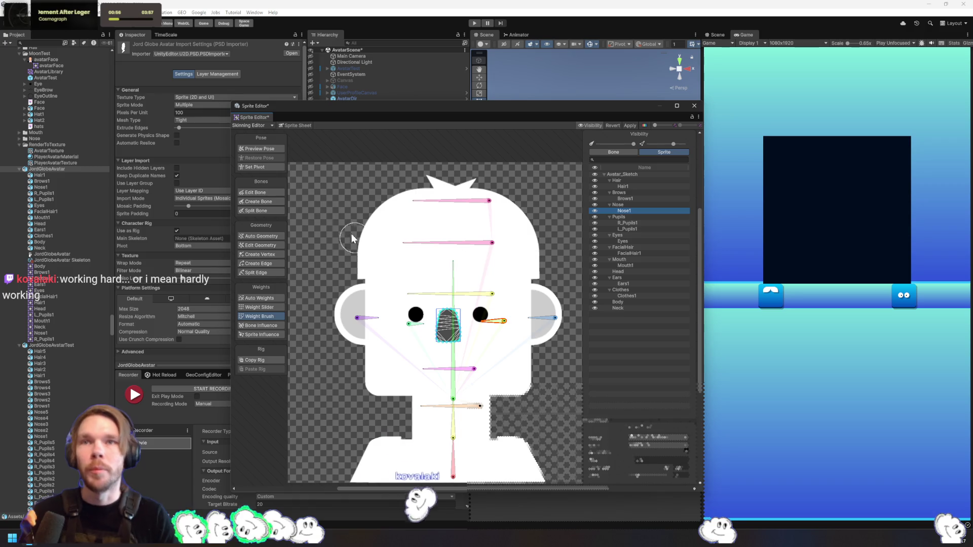
pyautogui.click(269, 202)
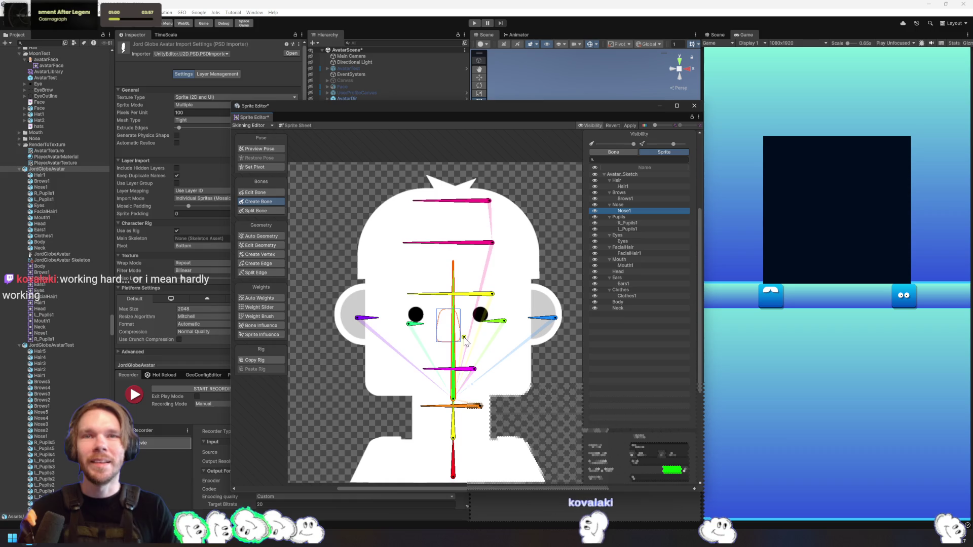
# Add a short bone at the nose and rename it Nose
pyautogui.click(443, 334)
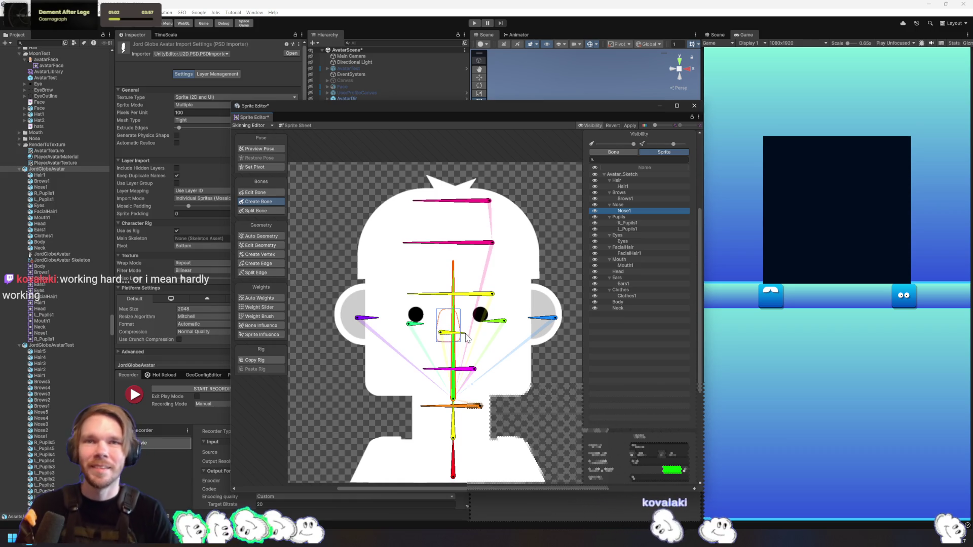
pyautogui.click(444, 338)
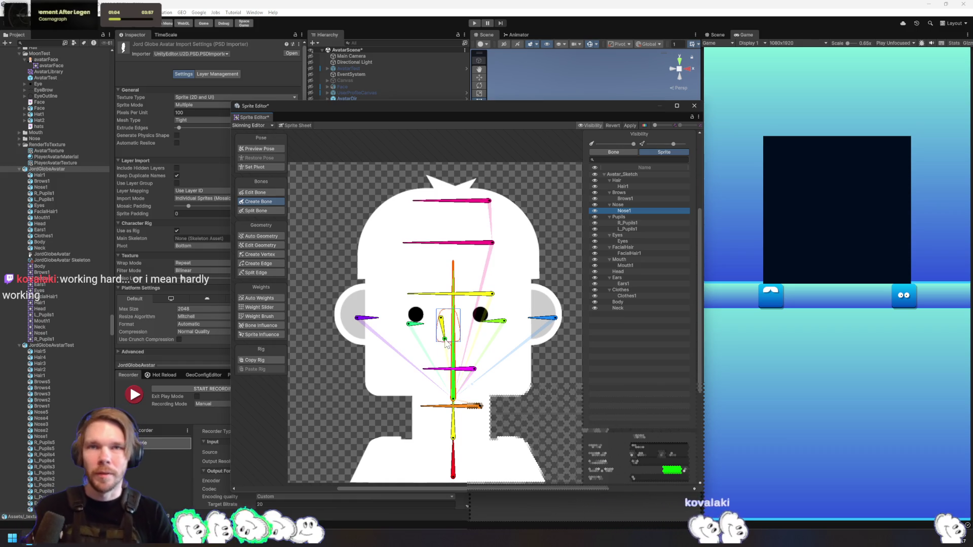
pyautogui.rightClick(443, 324)
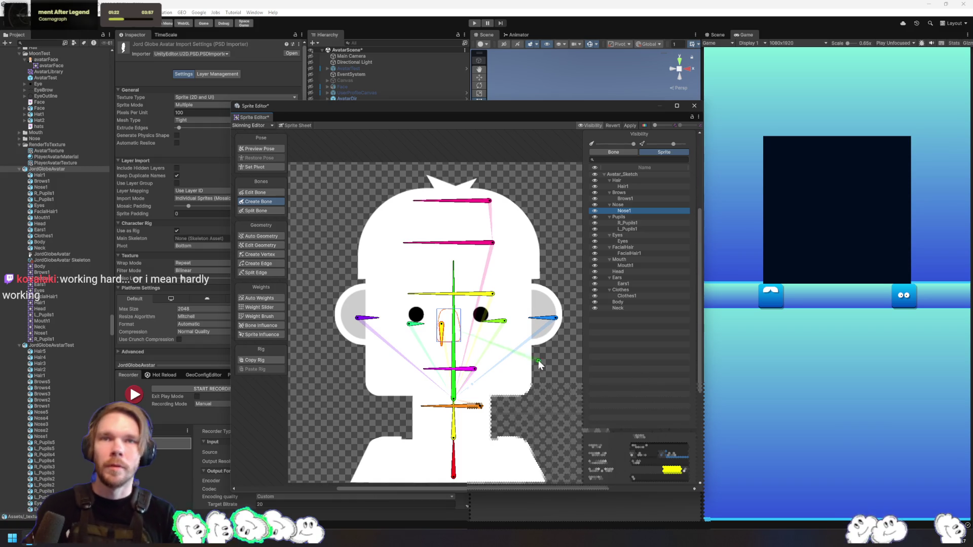
pyautogui.click(615, 153)
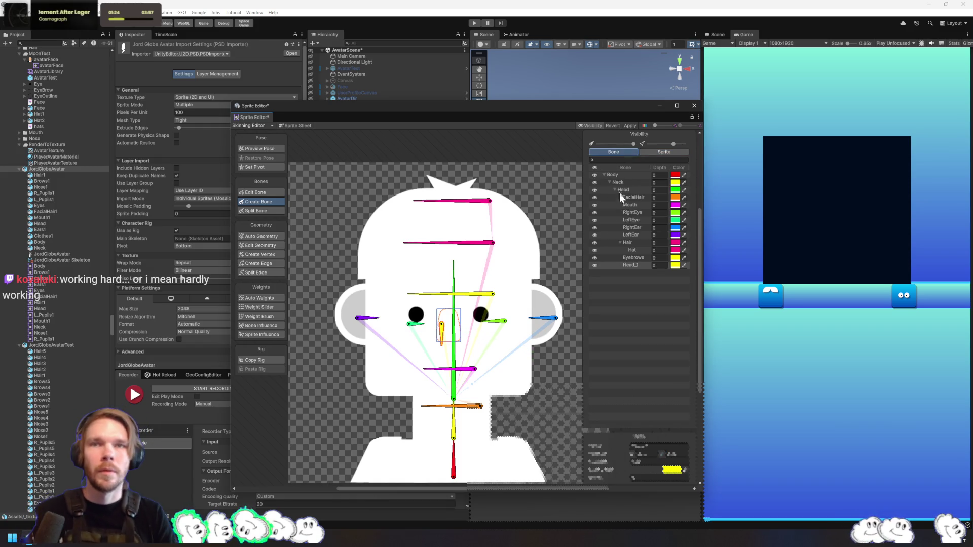
pyautogui.doubleClick(636, 264)
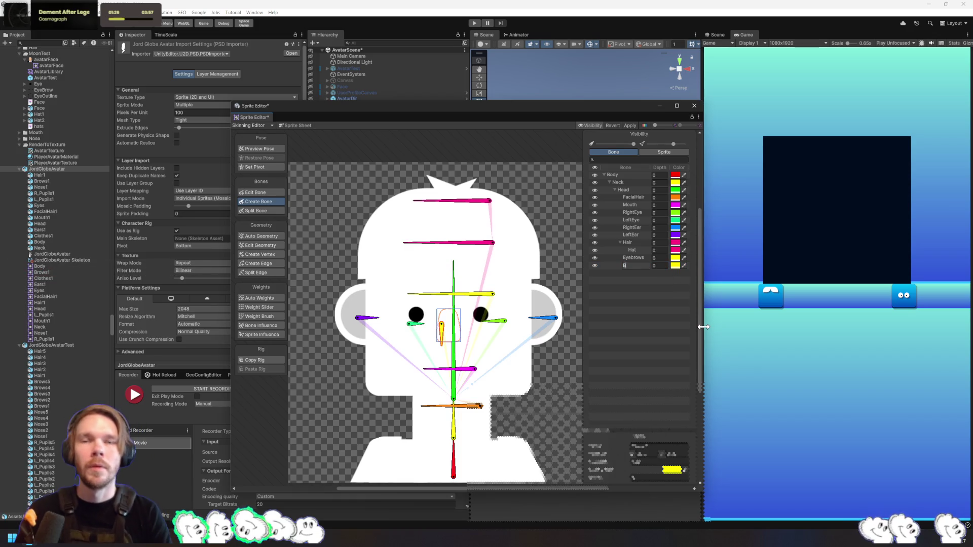
pyautogui.write('ose')
pyautogui.press('Return')
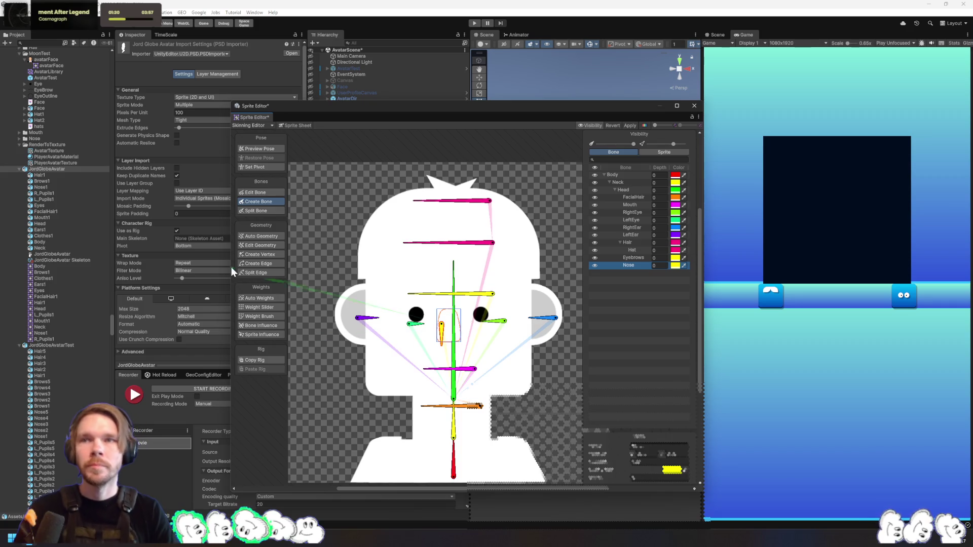
# Switch to Weight Brush and bring up the Neck sprite's weights
pyautogui.click(265, 315)
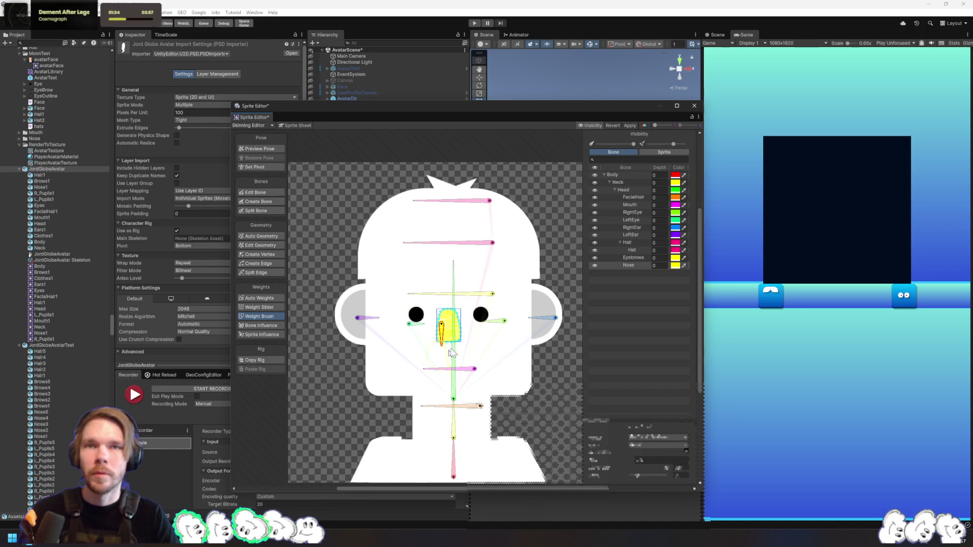
pyautogui.click(638, 257)
pyautogui.click(654, 152)
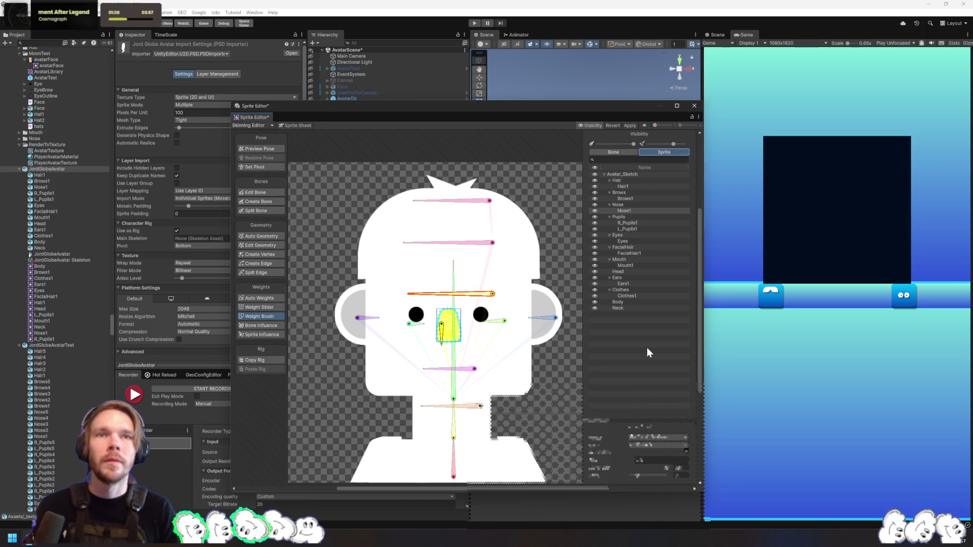
pyautogui.click(643, 308)
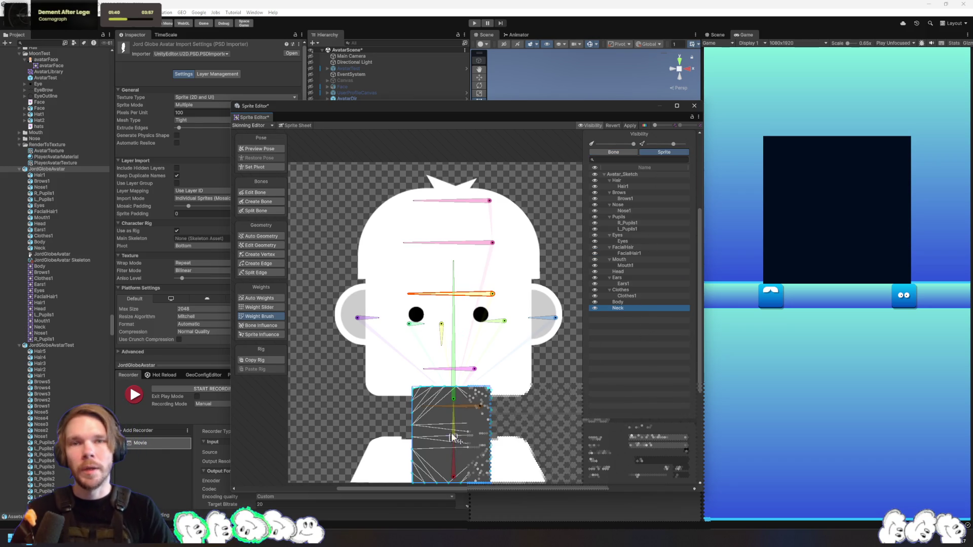
# Paint the Neck sprite to the neck bone and Body to the body bone
pyautogui.moveTo(479, 481)
pyautogui.mouseDown()
pyautogui.moveTo(466, 420)
pyautogui.moveTo(375, 387)
pyautogui.mouseUp()
pyautogui.moveTo(425, 420); pyautogui.dragTo(429, 473)
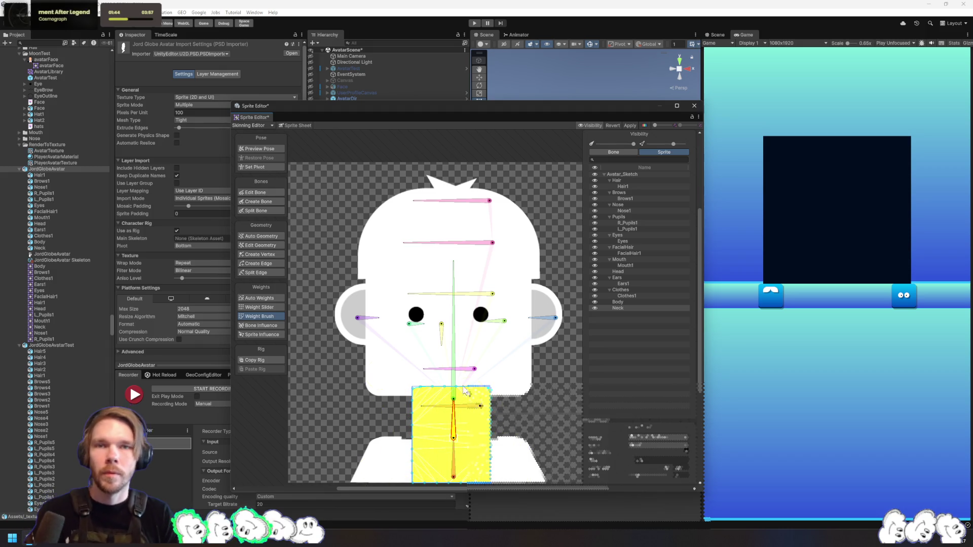
pyautogui.click(627, 302)
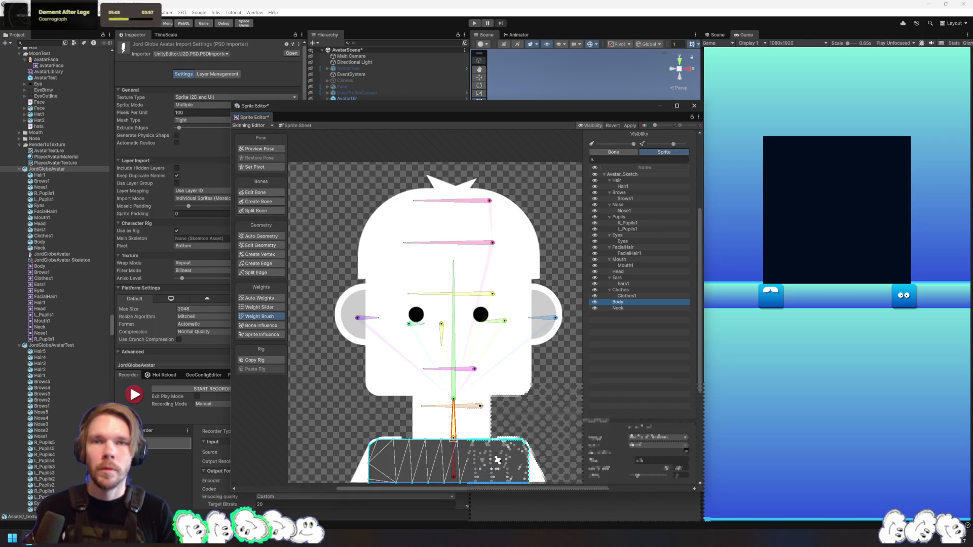
pyautogui.moveTo(472, 472)
pyautogui.mouseDown()
pyautogui.moveTo(405, 471)
pyautogui.moveTo(443, 487)
pyautogui.moveTo(489, 482)
pyautogui.mouseUp()
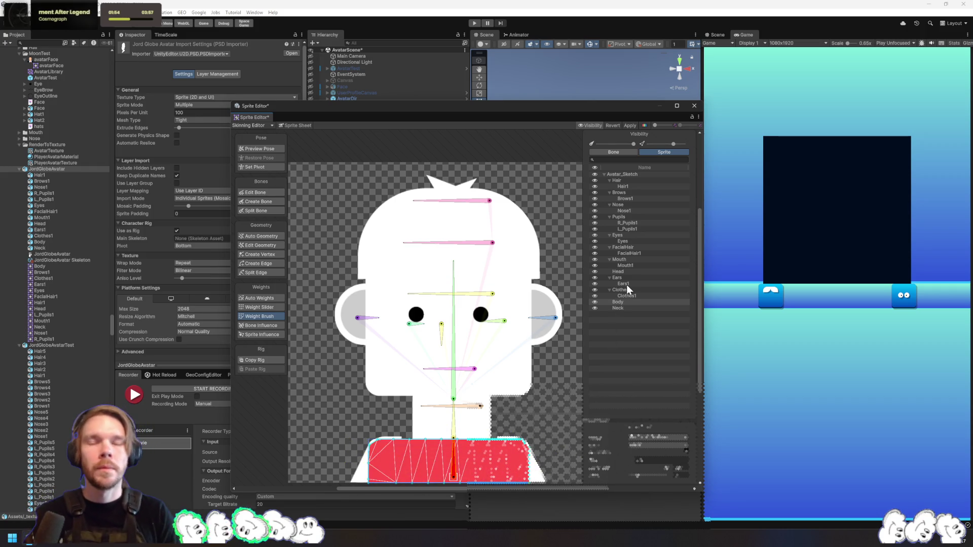
# Compare sprite weights and paint Clothes1 to the body and neck bones
pyautogui.click(617, 309)
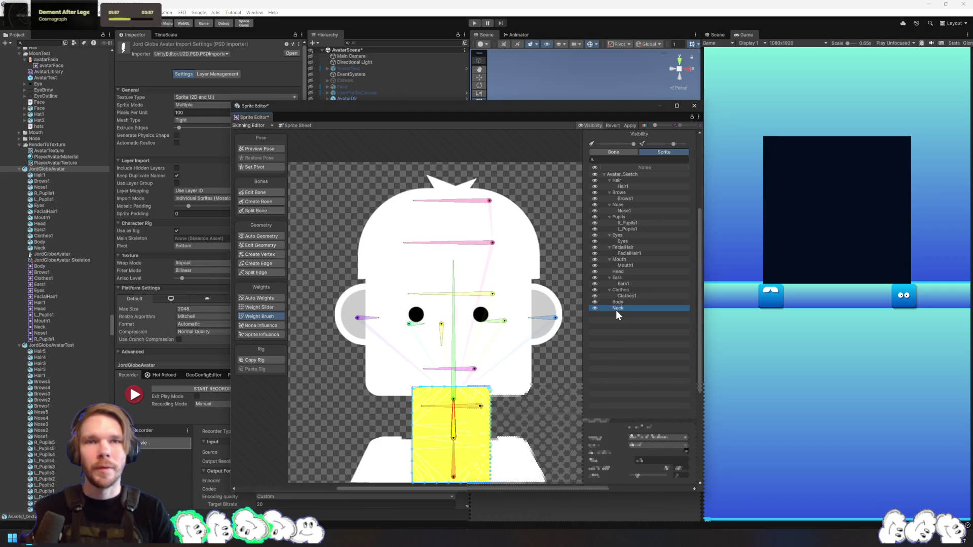
pyautogui.click(646, 296)
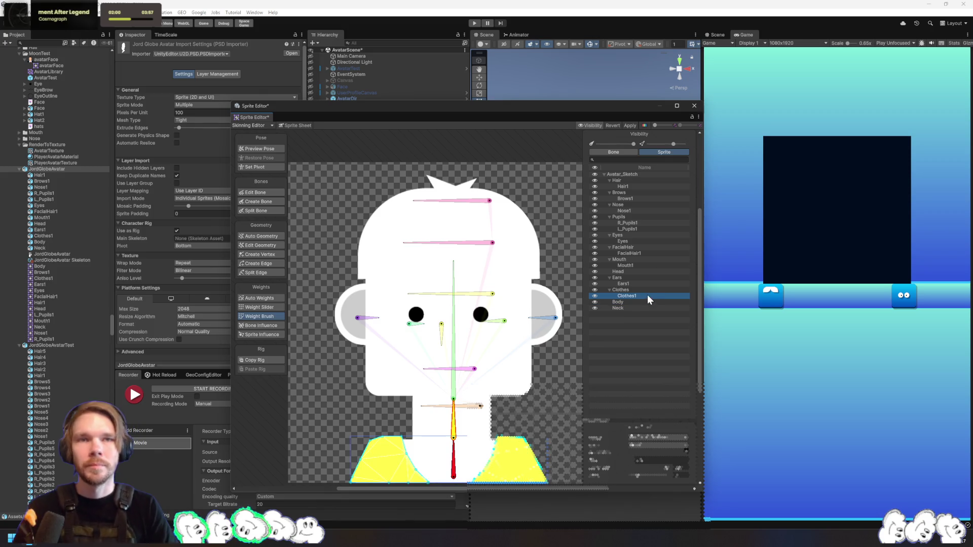
pyautogui.click(636, 302)
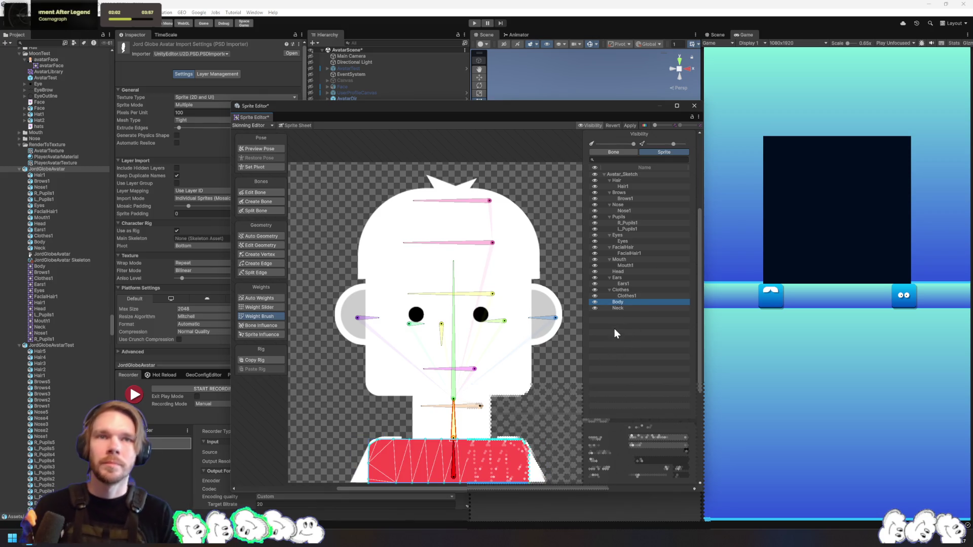
pyautogui.click(639, 296)
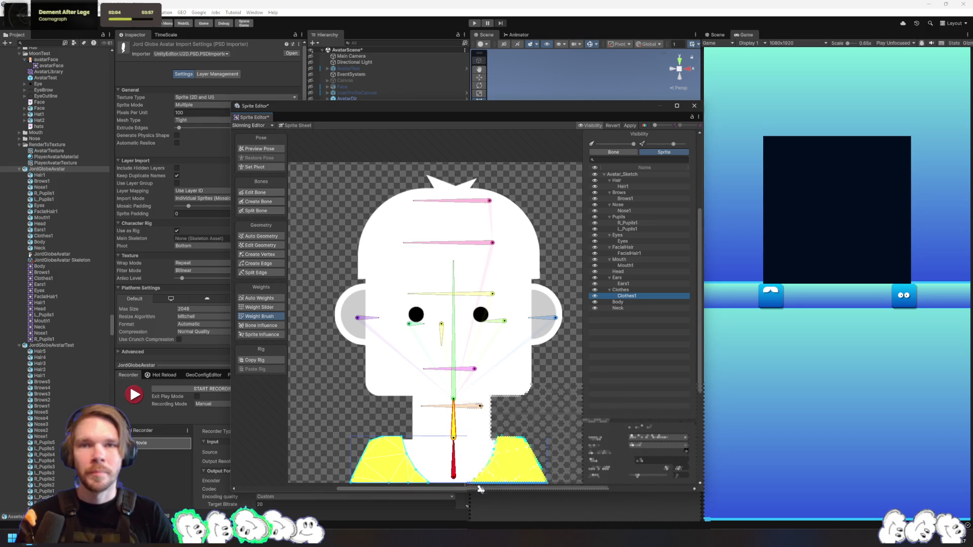
pyautogui.moveTo(499, 464)
pyautogui.mouseDown()
pyautogui.moveTo(517, 456)
pyautogui.moveTo(547, 474)
pyautogui.moveTo(409, 467)
pyautogui.mouseUp()
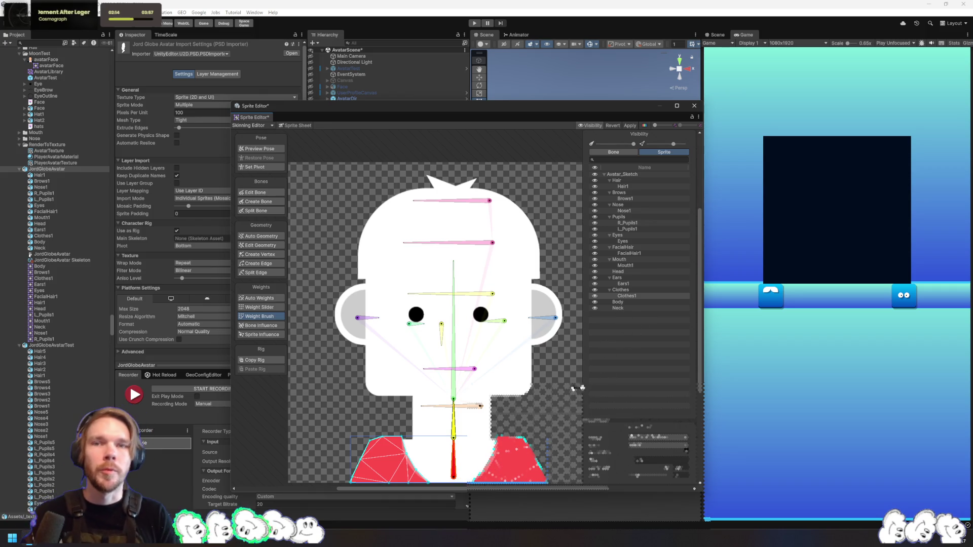
pyautogui.moveTo(504, 459)
pyautogui.mouseDown()
pyautogui.moveTo(522, 459)
pyautogui.moveTo(509, 504)
pyautogui.moveTo(434, 456)
pyautogui.mouseUp()
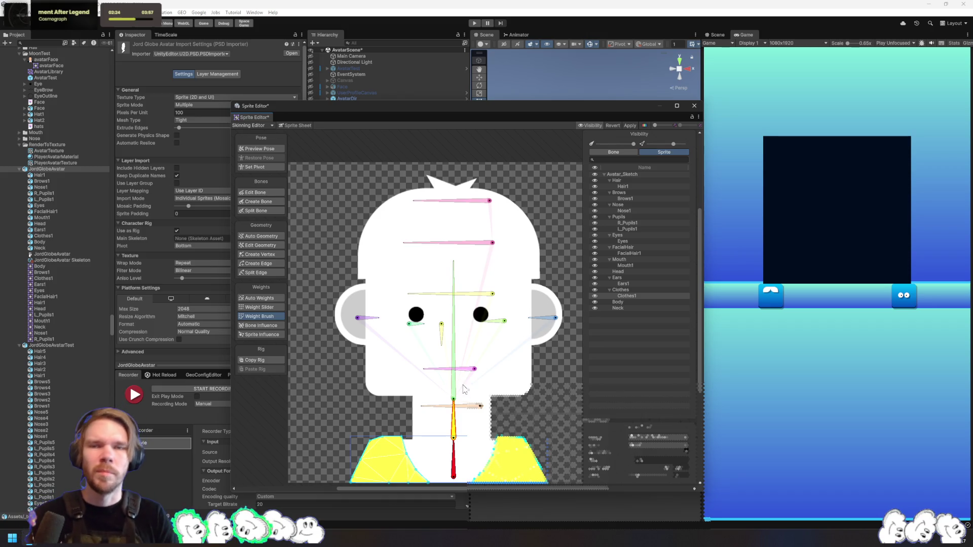
# Touch up the Body sprite's weights and repaint Neck to the body bone
pyautogui.click(623, 304)
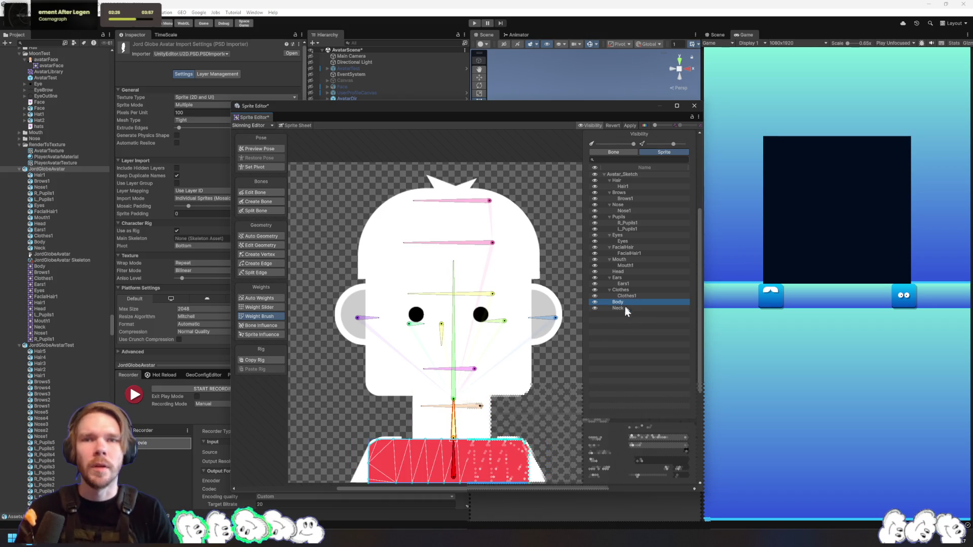
pyautogui.moveTo(512, 456)
pyautogui.mouseDown()
pyautogui.moveTo(385, 462)
pyautogui.moveTo(502, 482)
pyautogui.moveTo(540, 464)
pyautogui.mouseUp()
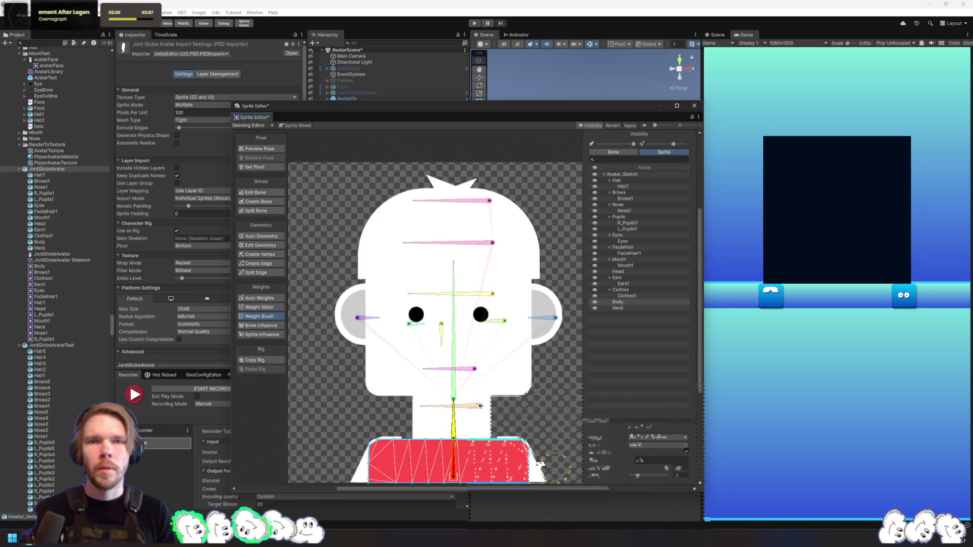
pyautogui.click(620, 308)
pyautogui.moveTo(480, 473)
pyautogui.mouseDown()
pyautogui.moveTo(450, 391)
pyautogui.moveTo(396, 478)
pyautogui.mouseUp()
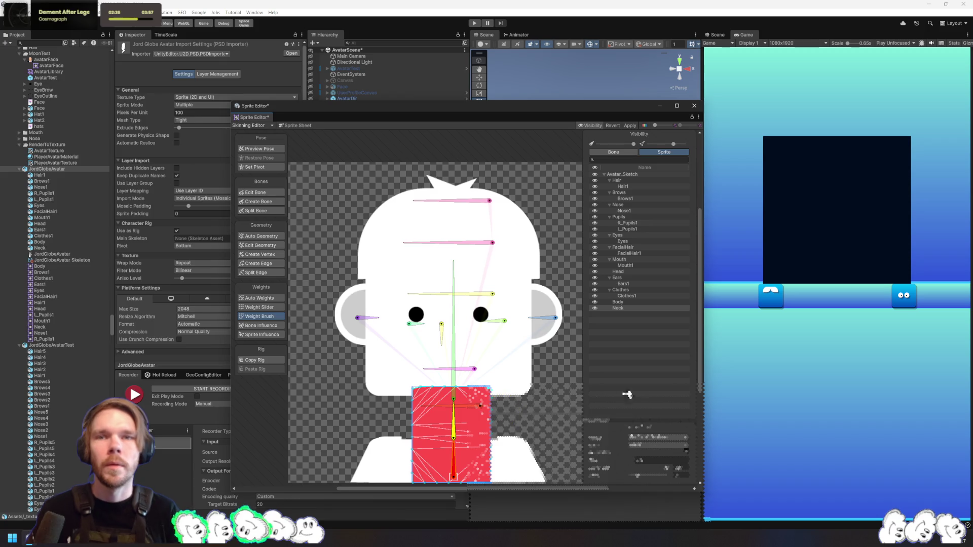
# Step through every sprite's weights, apply the skinning changes and close the editor
pyautogui.click(644, 272)
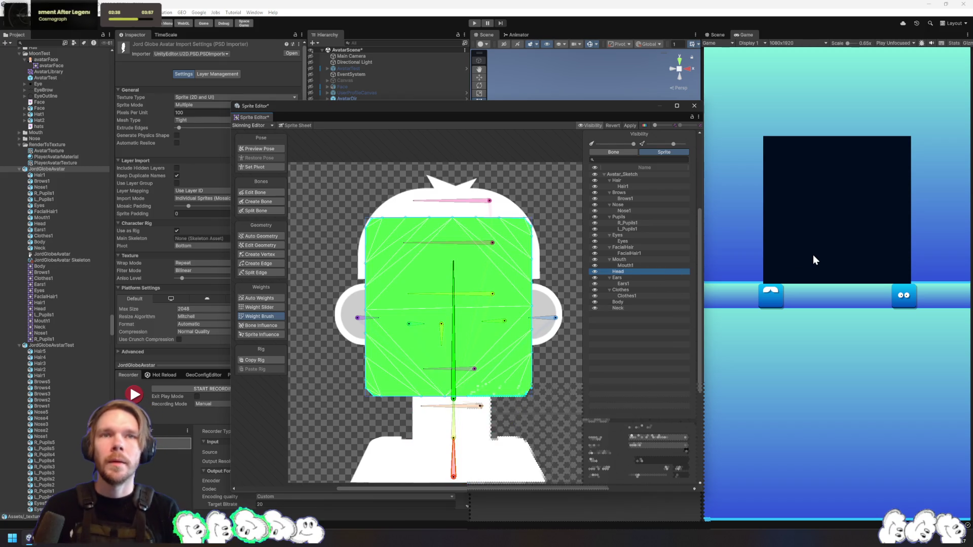
pyautogui.press('Up')
pyautogui.press('Up')
pyautogui.press('Up')
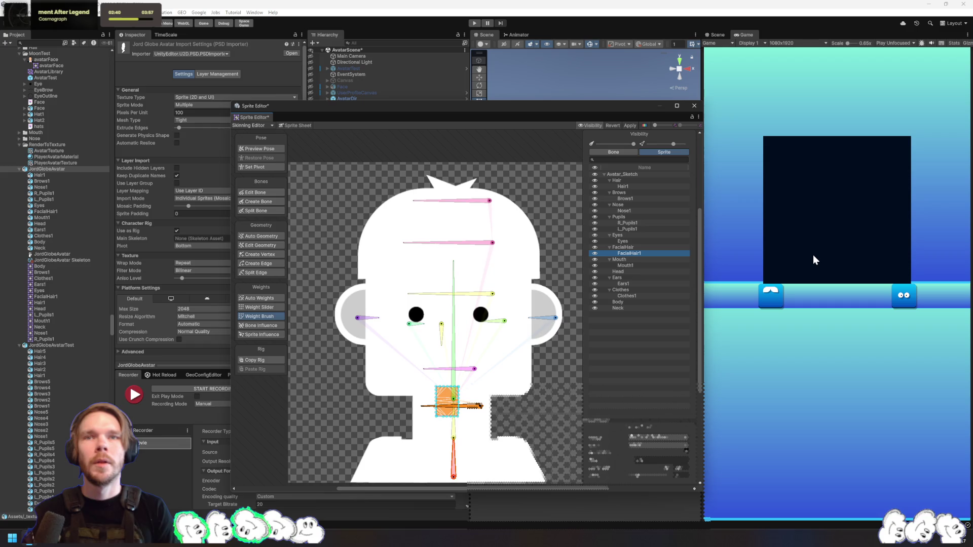
pyautogui.press('Up')
pyautogui.press('Up')
pyautogui.press('Up')
pyautogui.press('Up')
pyautogui.press('Up')
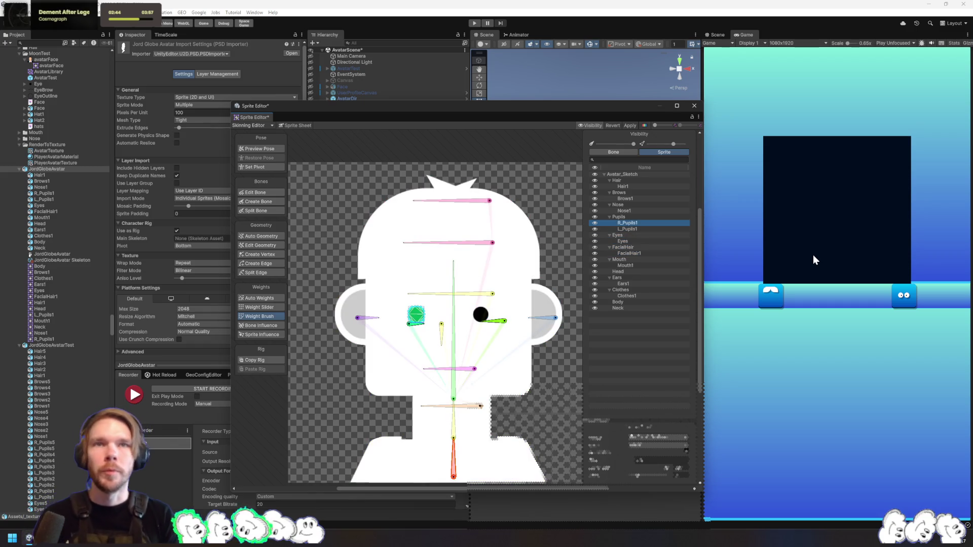
pyautogui.press('Up')
pyautogui.press('Up')
pyautogui.press('Up')
pyautogui.press('Up')
pyautogui.press('Up')
pyautogui.press('Up')
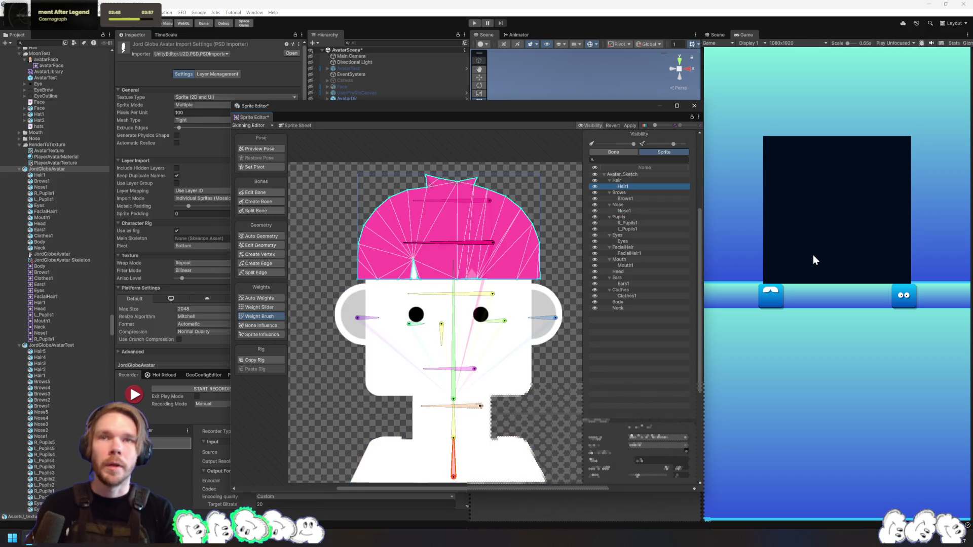
pyautogui.press('Up')
pyautogui.press('Up')
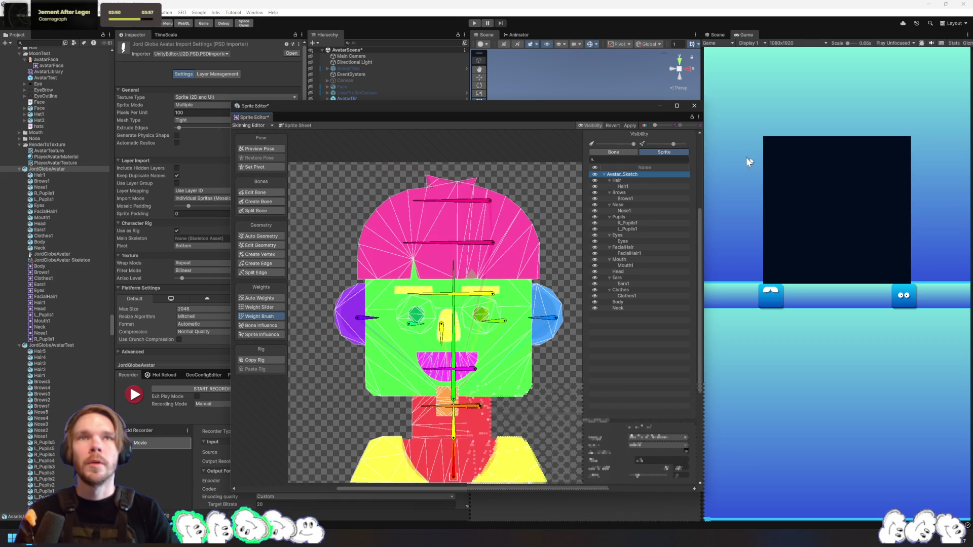
pyautogui.click(630, 125)
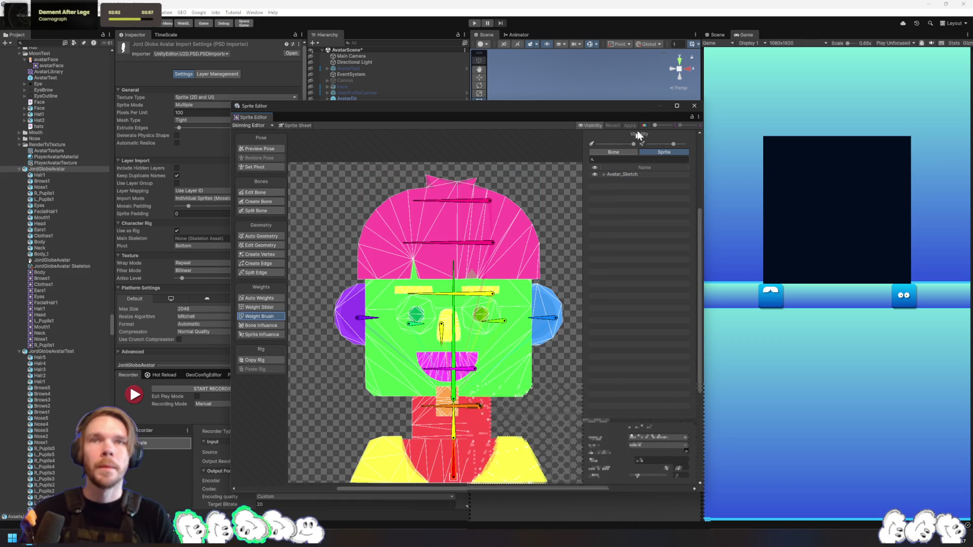
pyautogui.click(694, 106)
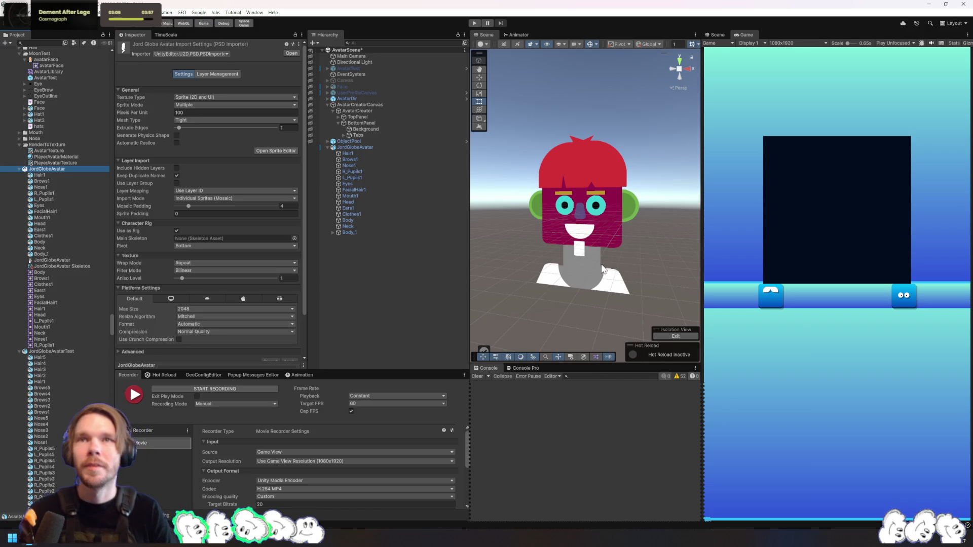
# Select JordGlobeAvatarTest, drop JordGlobeAvatar Skeleton into Main Skeleton, and apply
pyautogui.click(379, 150)
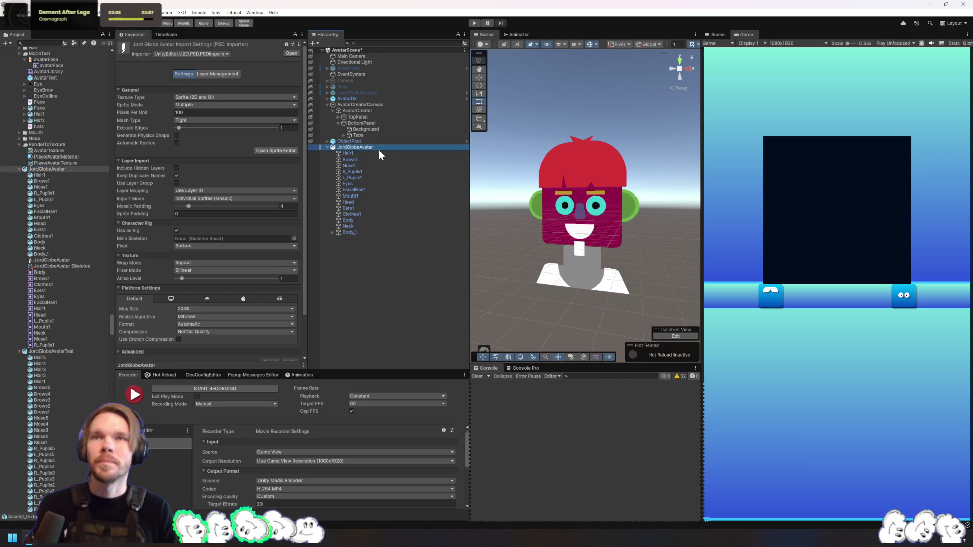
pyautogui.click(459, 348)
pyautogui.click(56, 352)
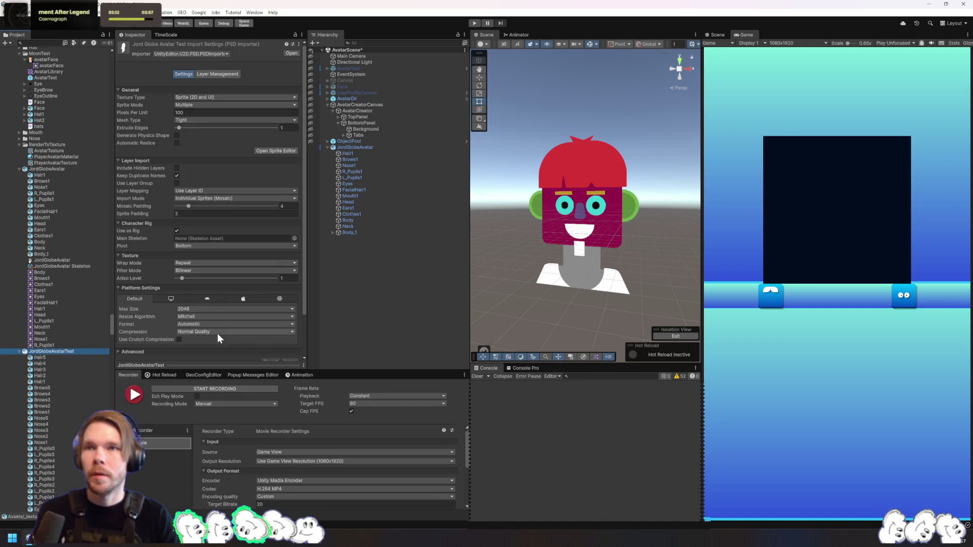
pyautogui.moveTo(43, 169); pyautogui.dragTo(217, 239)
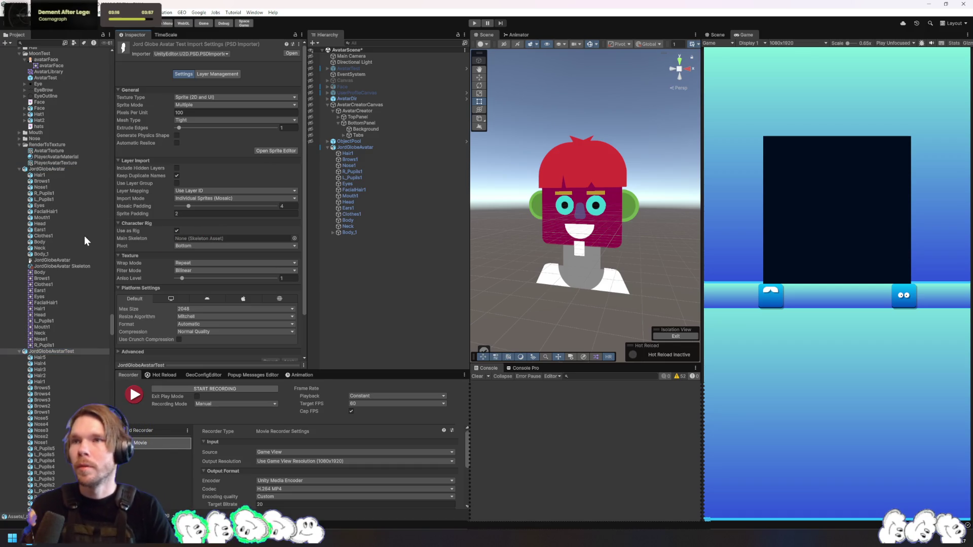
pyautogui.moveTo(69, 267)
pyautogui.mouseDown()
pyautogui.moveTo(211, 269)
pyautogui.moveTo(235, 236)
pyautogui.mouseUp()
pyautogui.scroll(-2, 288, 349)
pyautogui.click(290, 342)
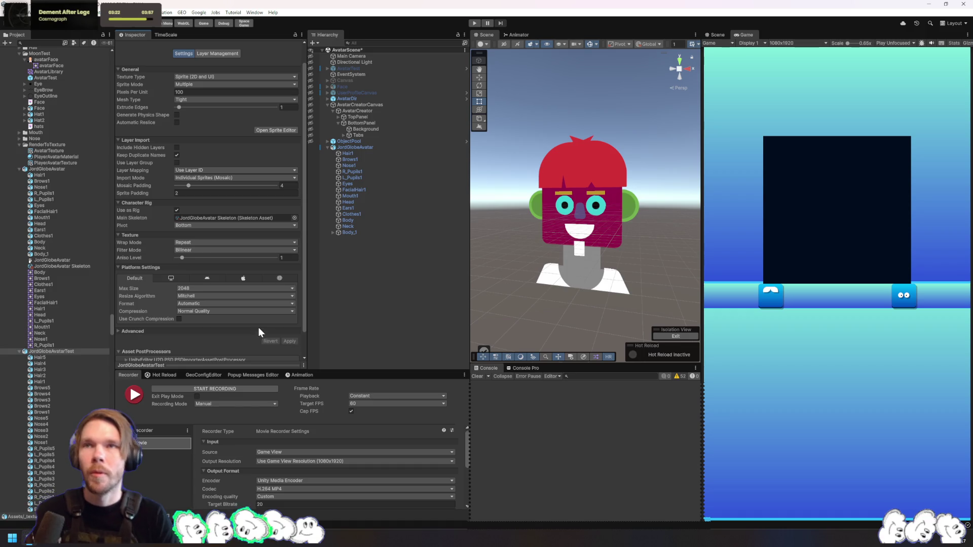
# Open JordGlobeAvatarTest in the Skinning Editor, expand Avatar_Sketch and inspect the Neck mesh
pyautogui.click(284, 130)
pyautogui.click(248, 126)
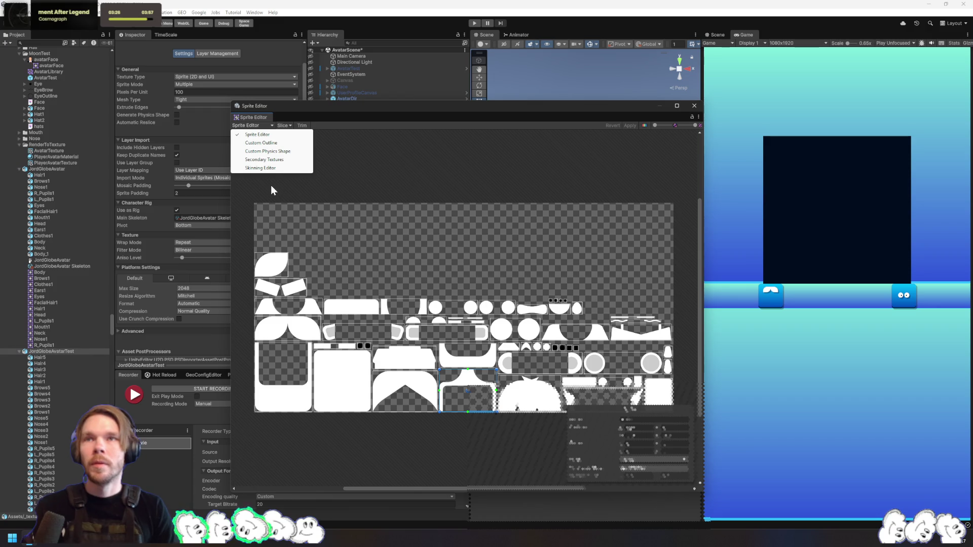
pyautogui.click(273, 169)
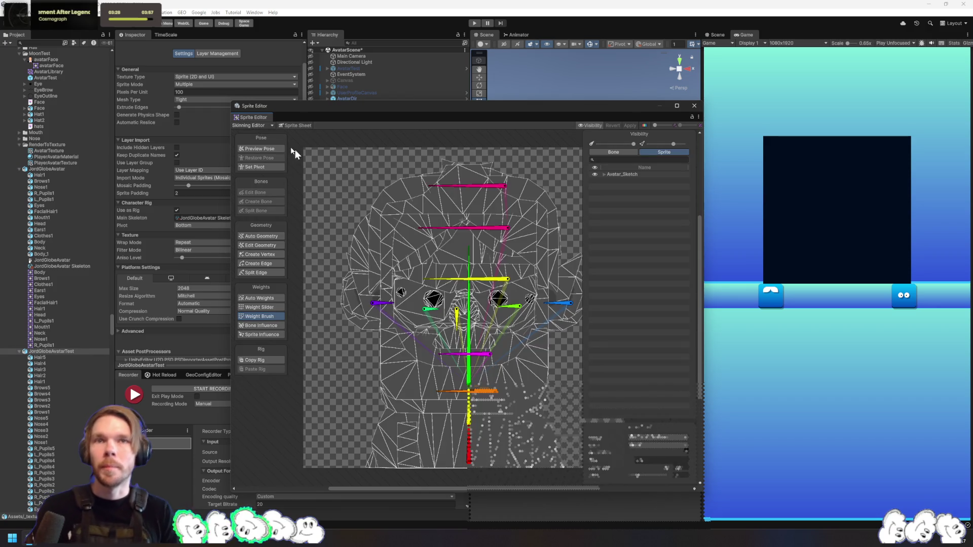
pyautogui.moveTo(435, 243)
pyautogui.mouseDown()
pyautogui.moveTo(391, 337)
pyautogui.moveTo(374, 310)
pyautogui.mouseUp()
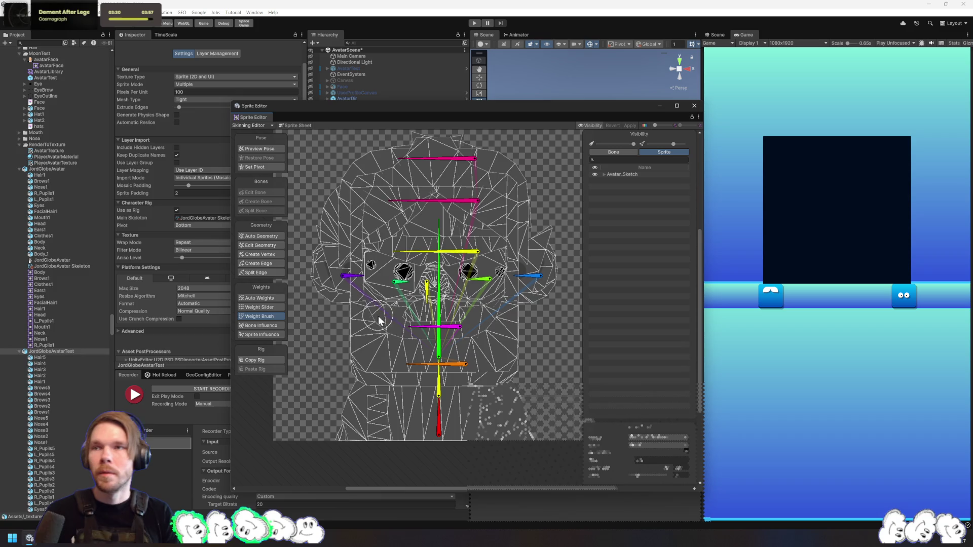
pyautogui.click(604, 174)
pyautogui.click(614, 247)
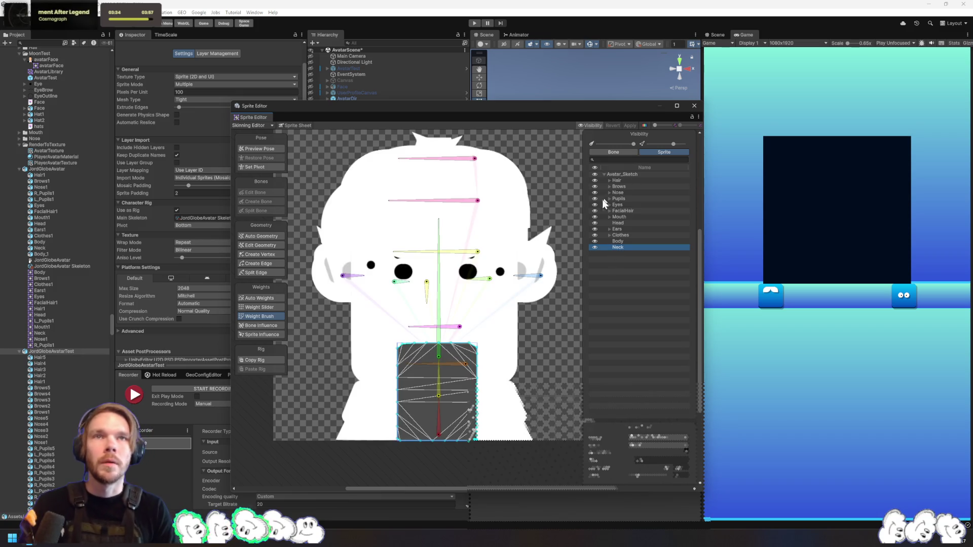
pyautogui.scroll(-10, 79, 471)
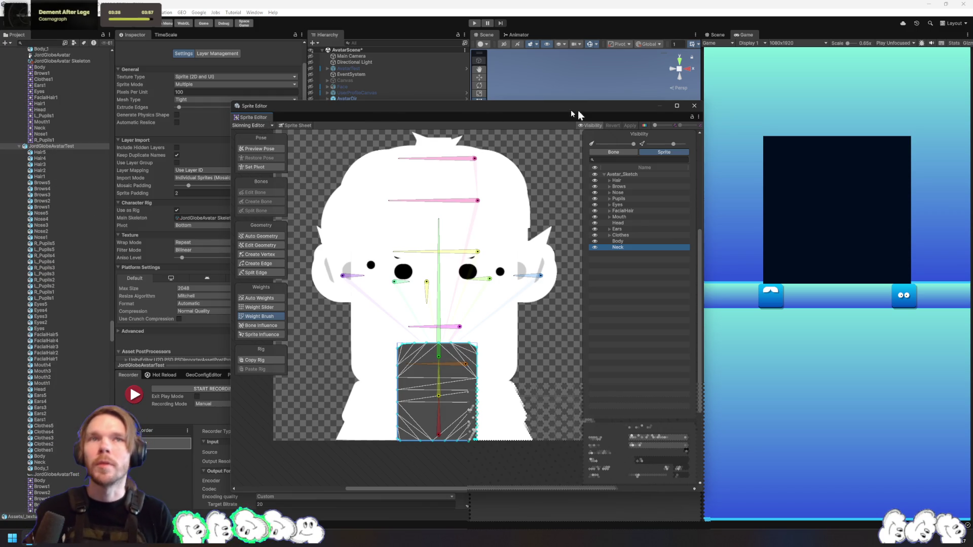
pyautogui.click(694, 105)
# In Layer Management, untick Hair1, Brows1, Nose1, R_Pupils1, L_Pupils1 and Eyes
pyautogui.click(226, 56)
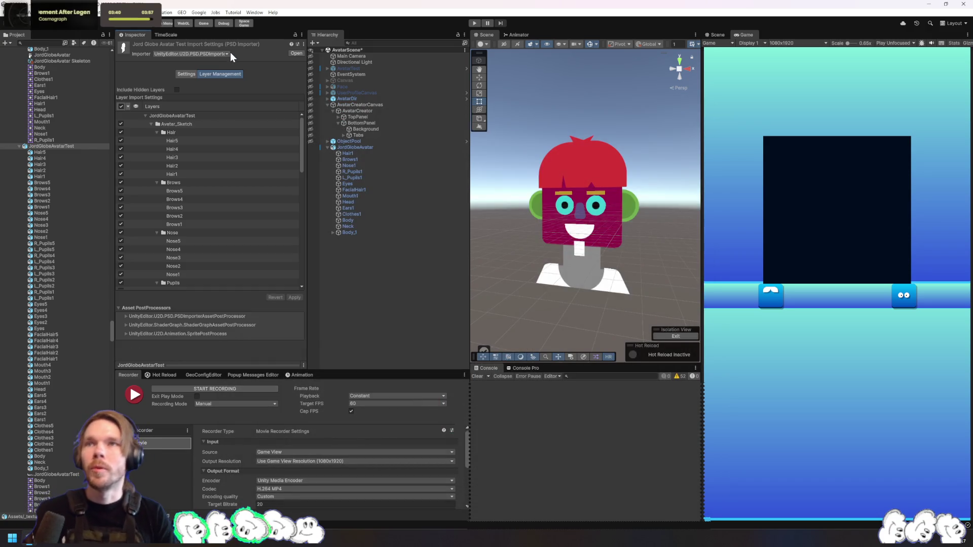
pyautogui.click(167, 166)
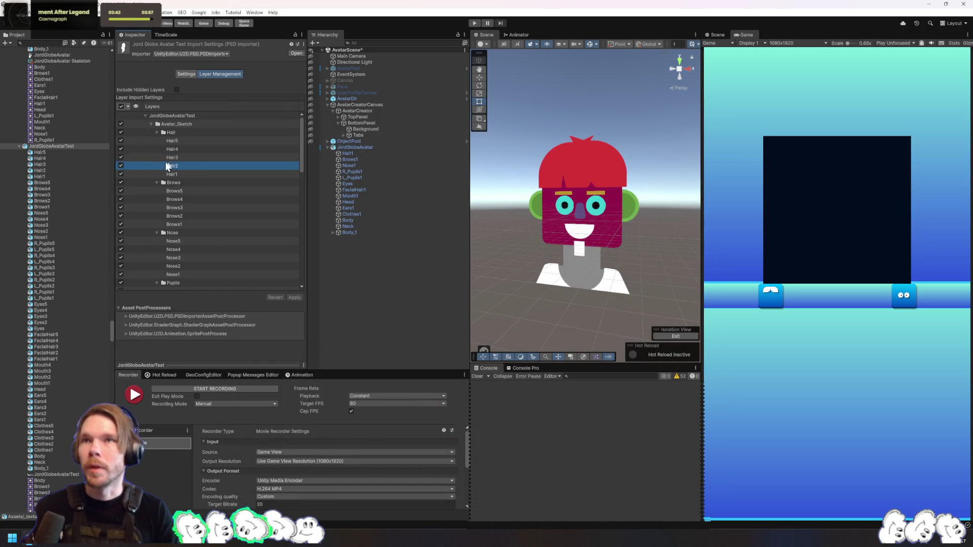
pyautogui.click(121, 224)
pyautogui.scroll(-3, 120, 234)
pyautogui.click(122, 213)
pyautogui.scroll(-3, 124, 259)
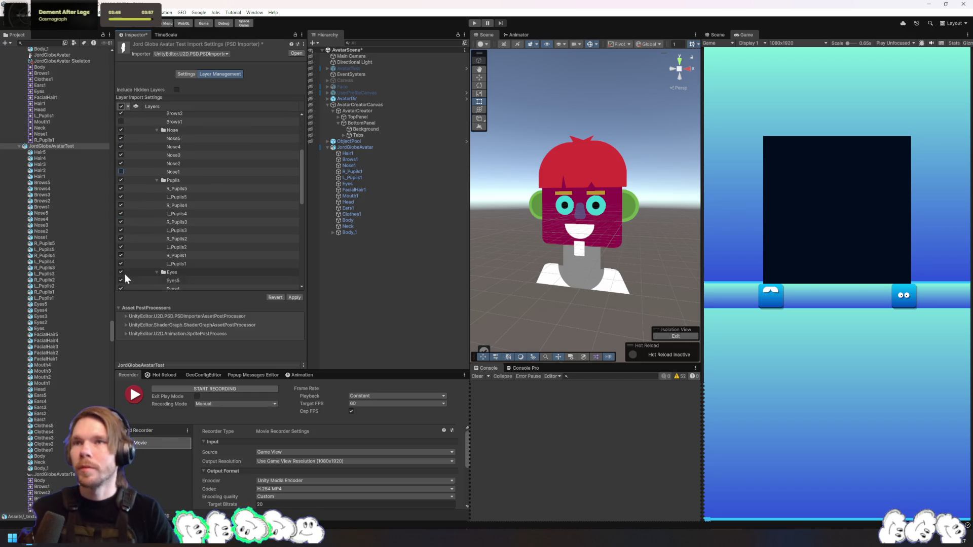
pyautogui.click(120, 256)
pyautogui.click(123, 263)
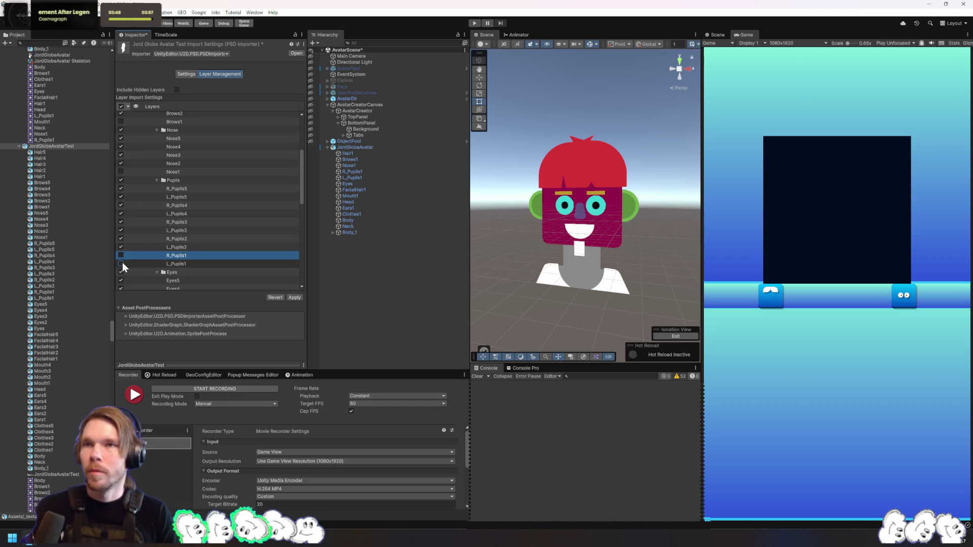
pyautogui.scroll(-3, 126, 256)
pyautogui.click(120, 252)
# Untick FacialHair1, Mouth1, Ears1, Clothes1, Body and Neck, then apply
pyautogui.scroll(-3, 125, 258)
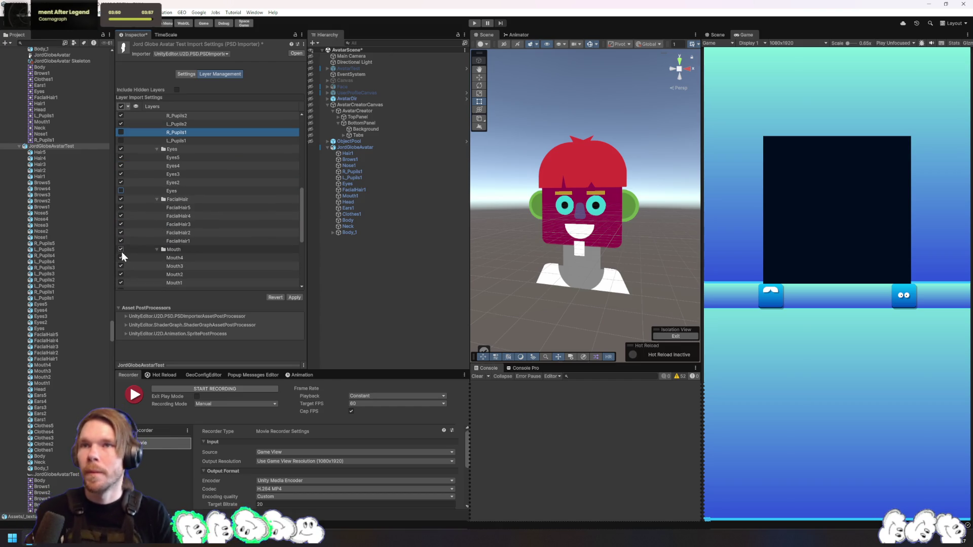
pyautogui.click(120, 241)
pyautogui.scroll(-2, 120, 243)
pyautogui.click(122, 221)
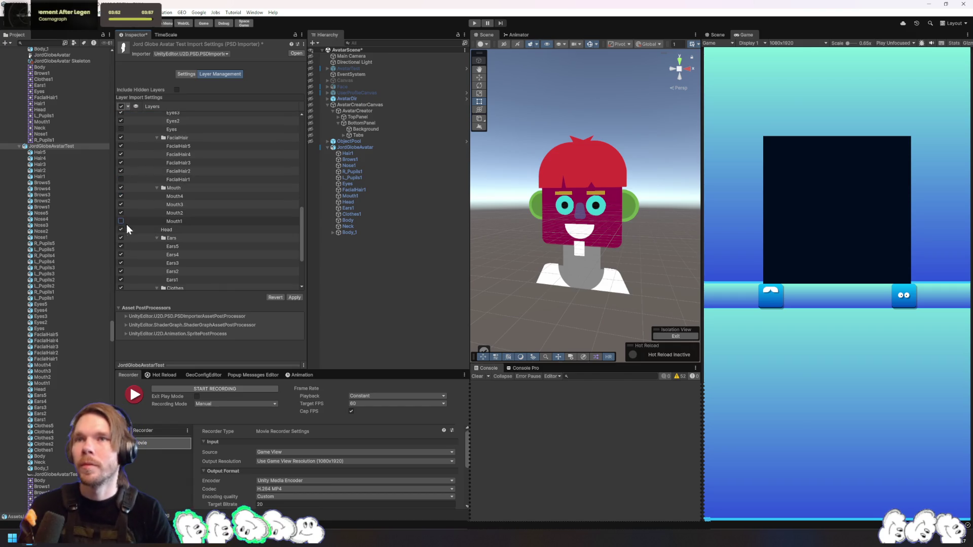
pyautogui.scroll(-2, 124, 227)
pyautogui.click(117, 218)
pyautogui.click(119, 218)
pyautogui.scroll(-1, 143, 235)
pyautogui.click(122, 260)
pyautogui.click(121, 272)
pyautogui.click(120, 276)
pyautogui.click(288, 299)
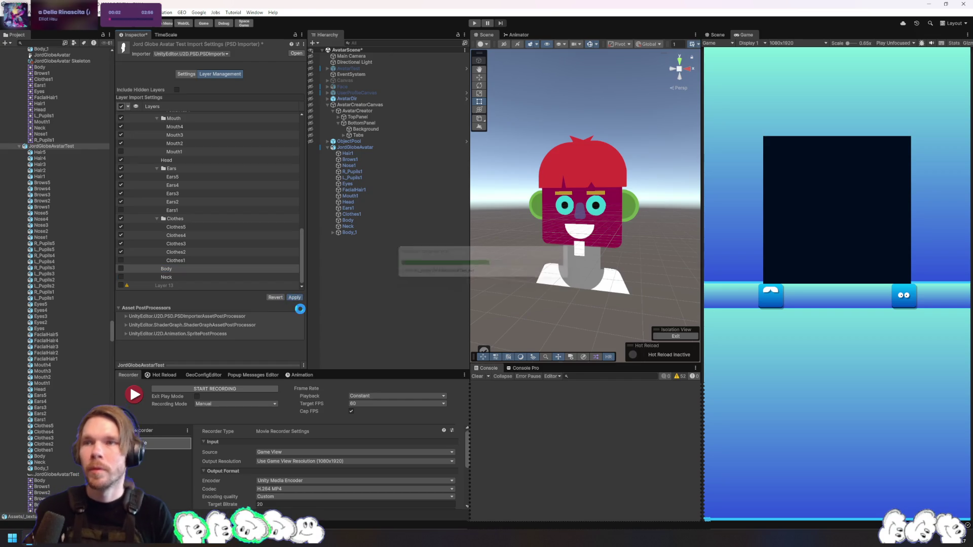
pyautogui.click(187, 76)
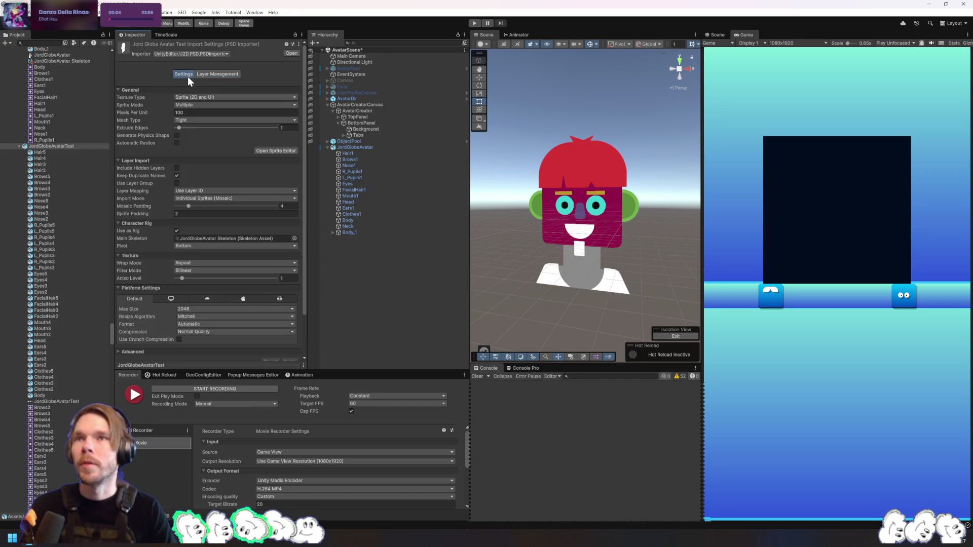
# Open the test PSD in the Skinning Editor and select the Head sprite
pyautogui.click(286, 153)
pyautogui.click(257, 124)
pyautogui.click(253, 169)
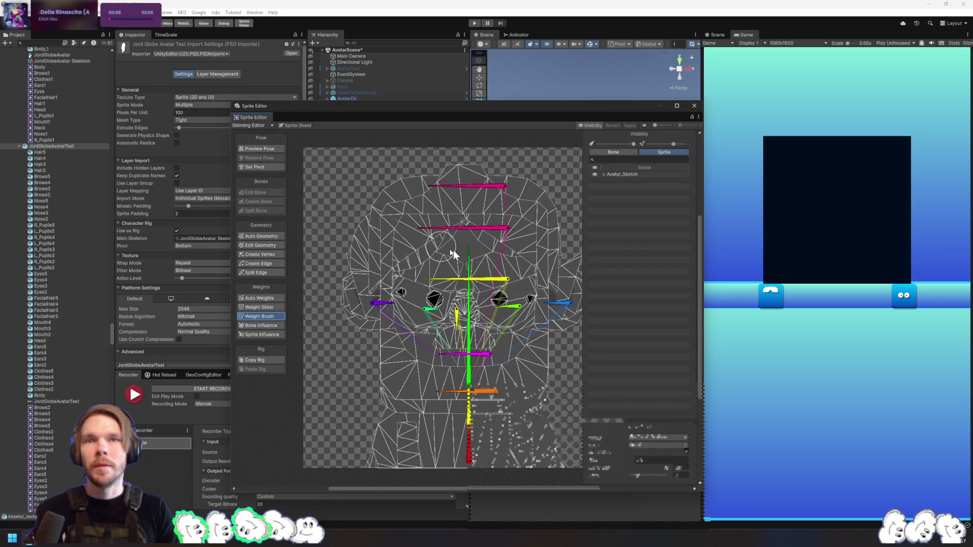
pyautogui.click(604, 174)
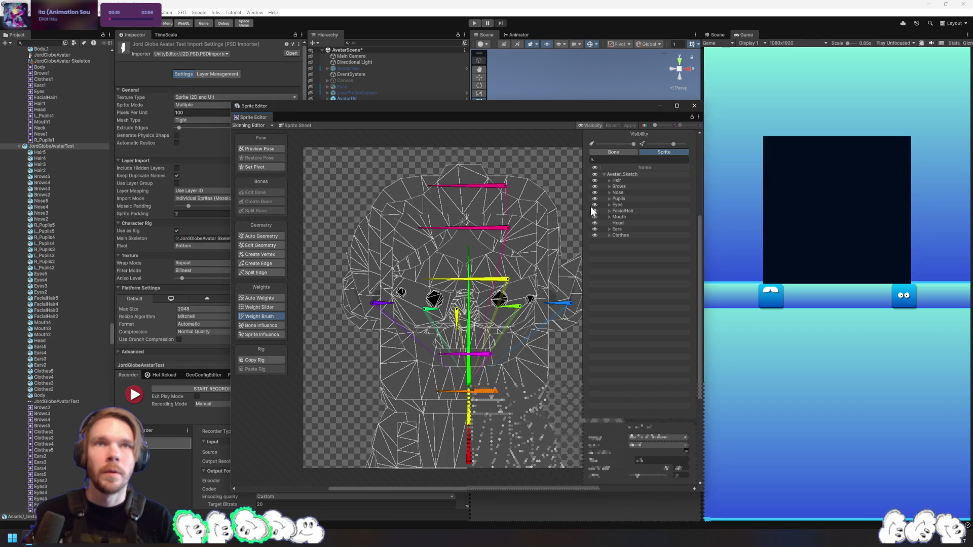
pyautogui.click(626, 223)
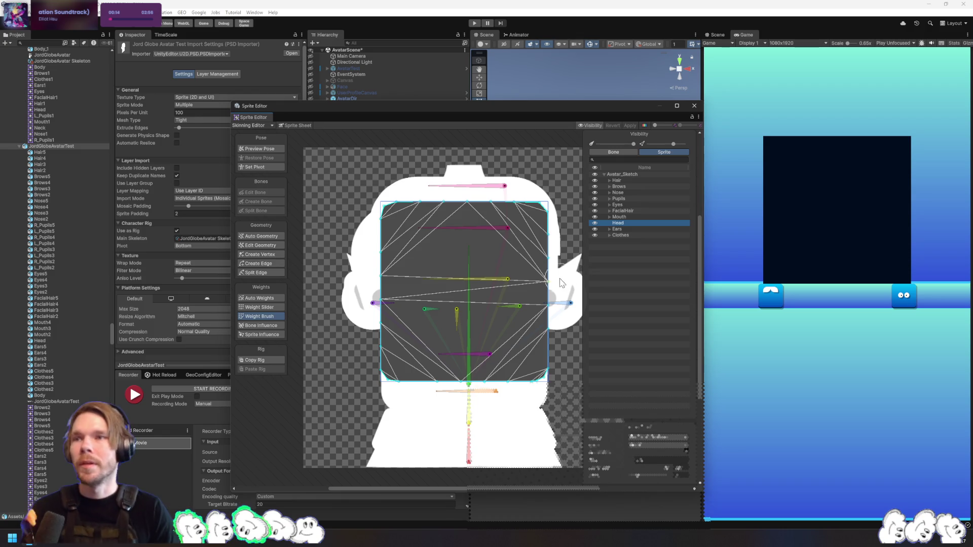
# Untick the Head layer in Layer Management and apply
pyautogui.click(218, 74)
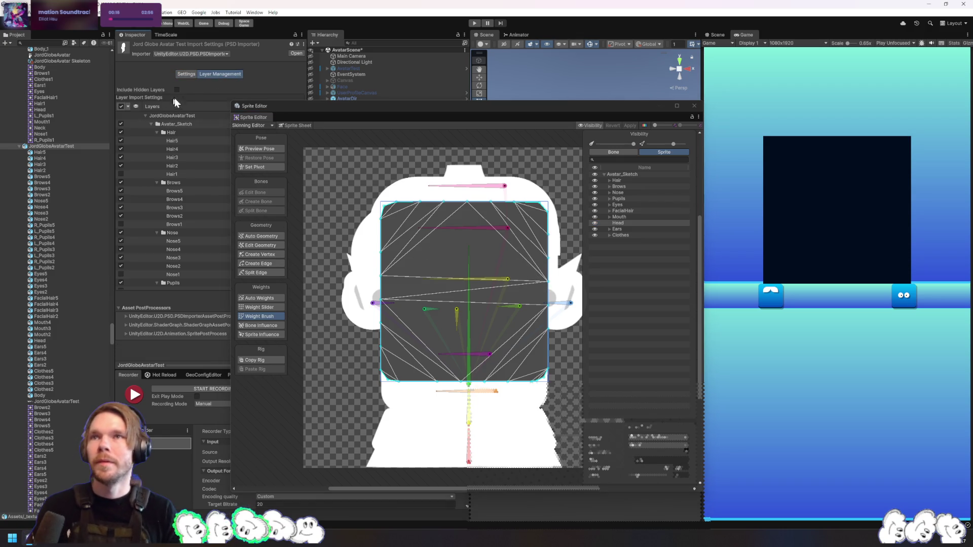
pyautogui.moveTo(362, 105); pyautogui.dragTo(480, 97)
pyautogui.scroll(-10, 228, 227)
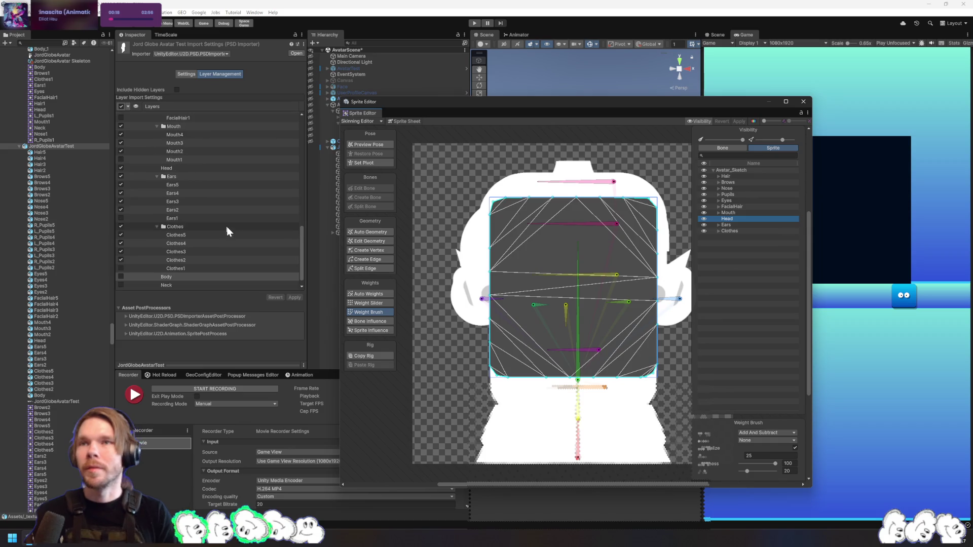
pyautogui.scroll(2, 180, 282)
pyautogui.click(120, 222)
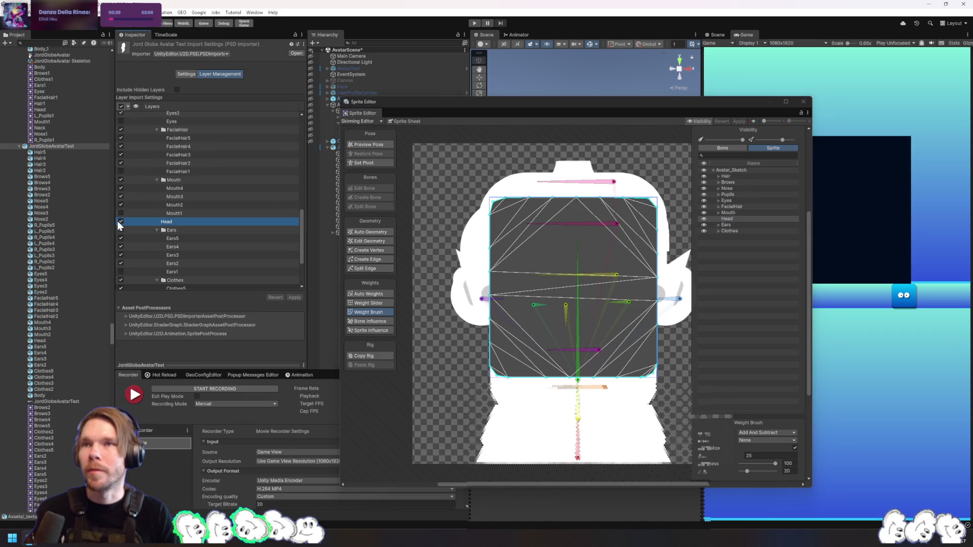
pyautogui.click(297, 298)
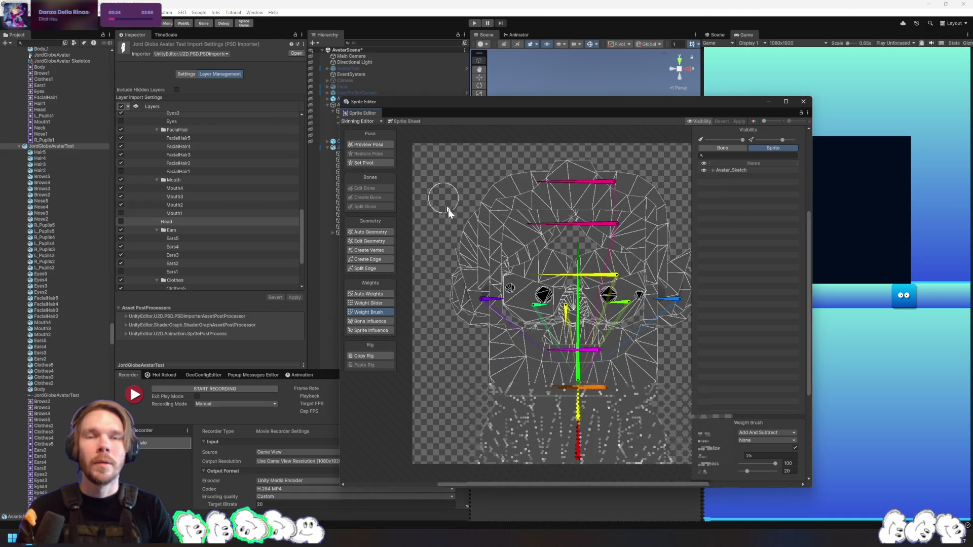
# Expand Avatar_Sketch > Hair and select the Hair2 sprite
pyautogui.click(715, 171)
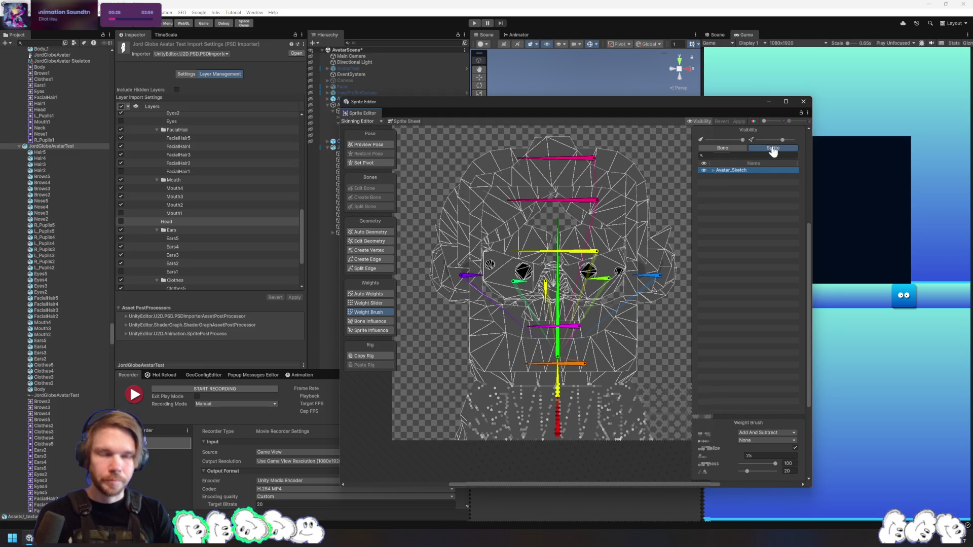
pyautogui.click(713, 170)
pyautogui.click(726, 176)
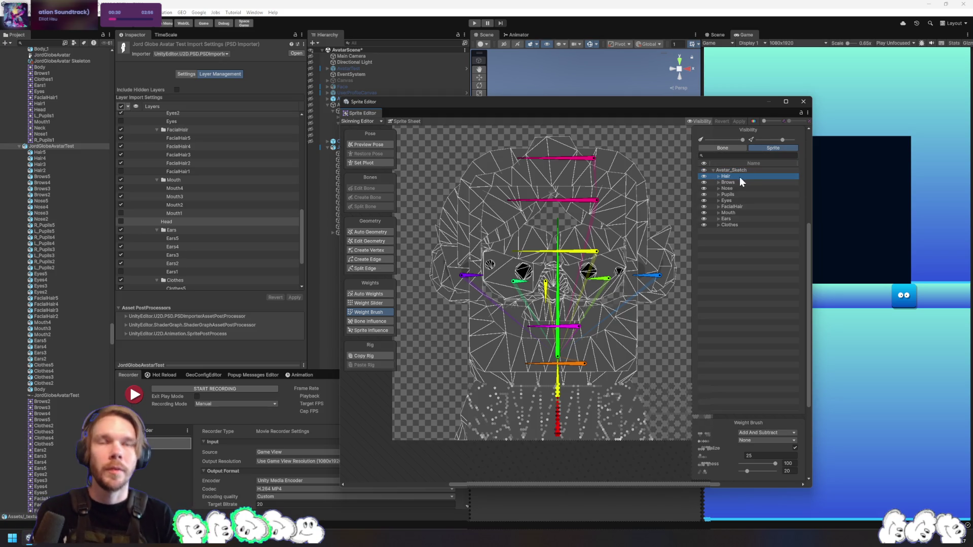
pyautogui.click(719, 176)
pyautogui.click(763, 201)
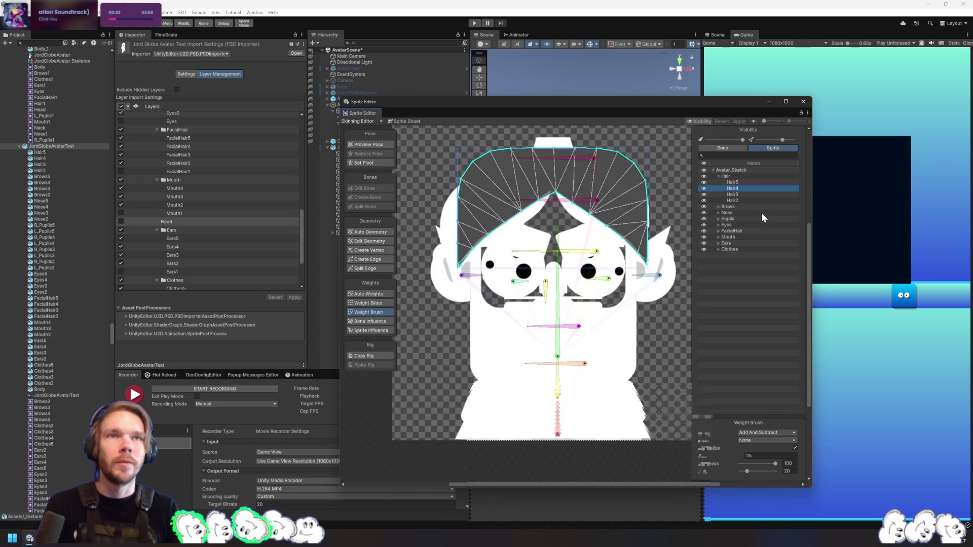
# With the Hair bone chosen and brush values 25 and 100, paint Hair2 fully onto it
pyautogui.click(588, 201)
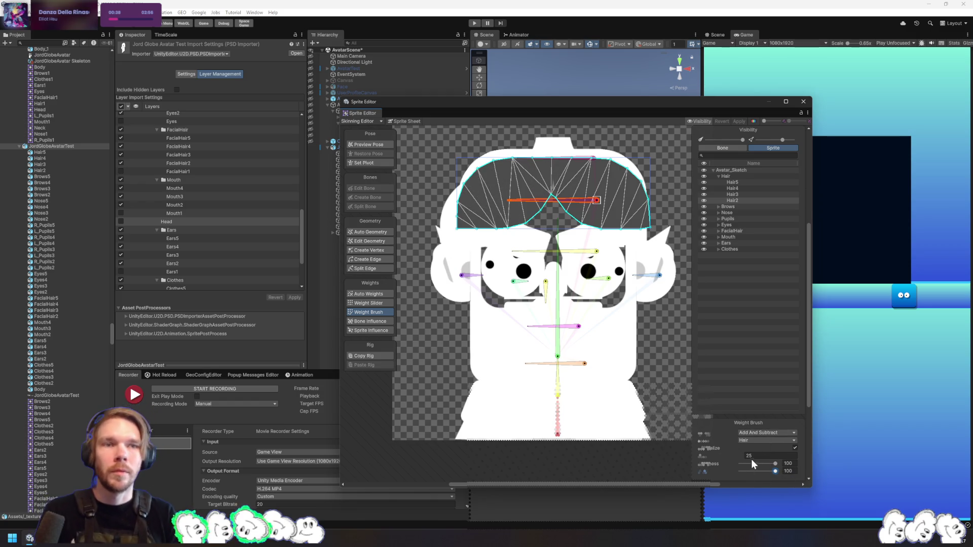
pyautogui.moveTo(765, 473); pyautogui.dragTo(747, 471)
pyautogui.click(793, 471)
pyautogui.write('100')
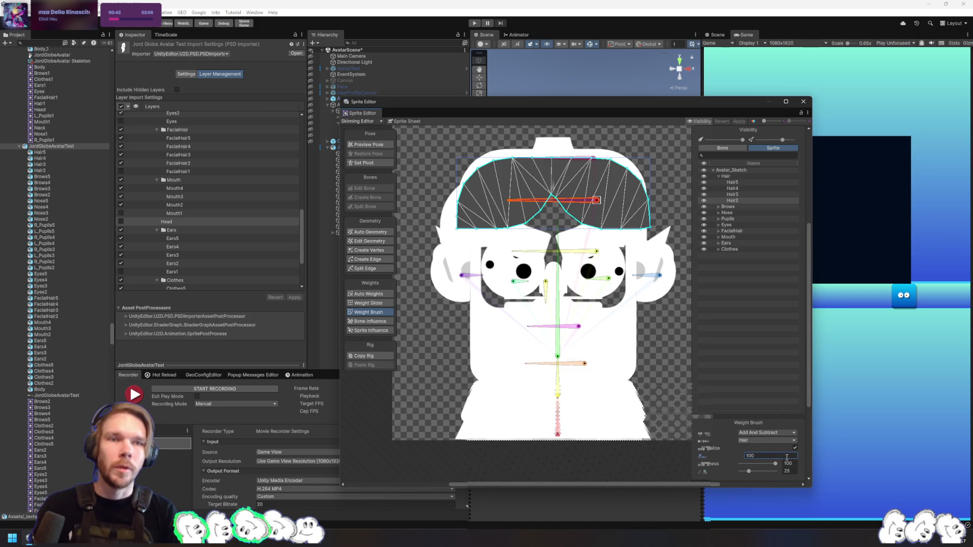
pyautogui.moveTo(639, 198); pyautogui.dragTo(437, 189)
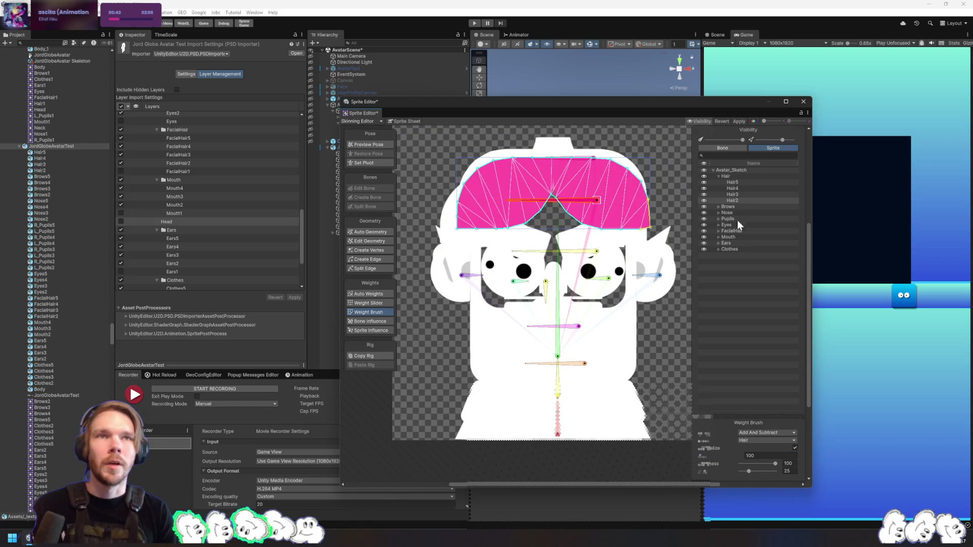
# Select Hair3, then paint Hair4 and Hair5 with Hair bone weights
pyautogui.click(733, 194)
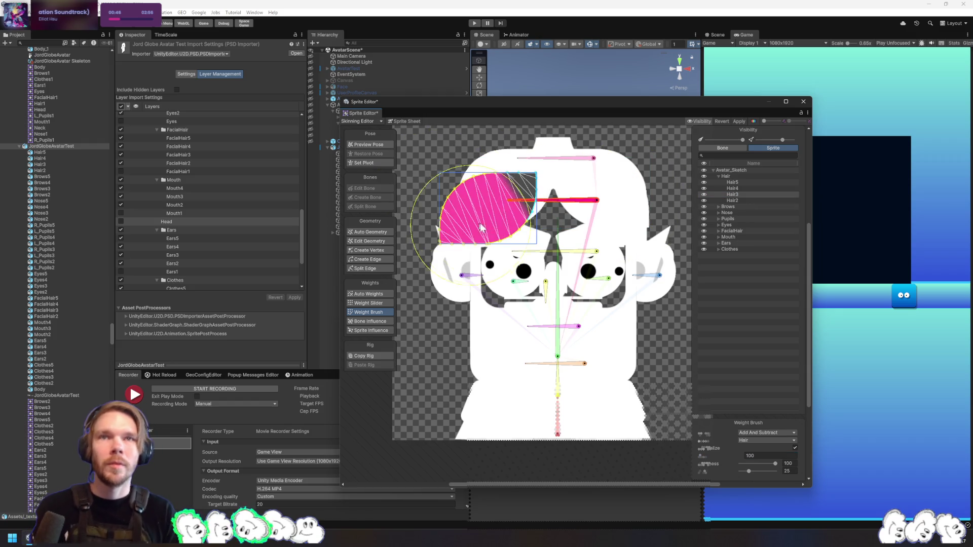
pyautogui.click(734, 188)
pyautogui.moveTo(540, 190); pyautogui.dragTo(649, 203)
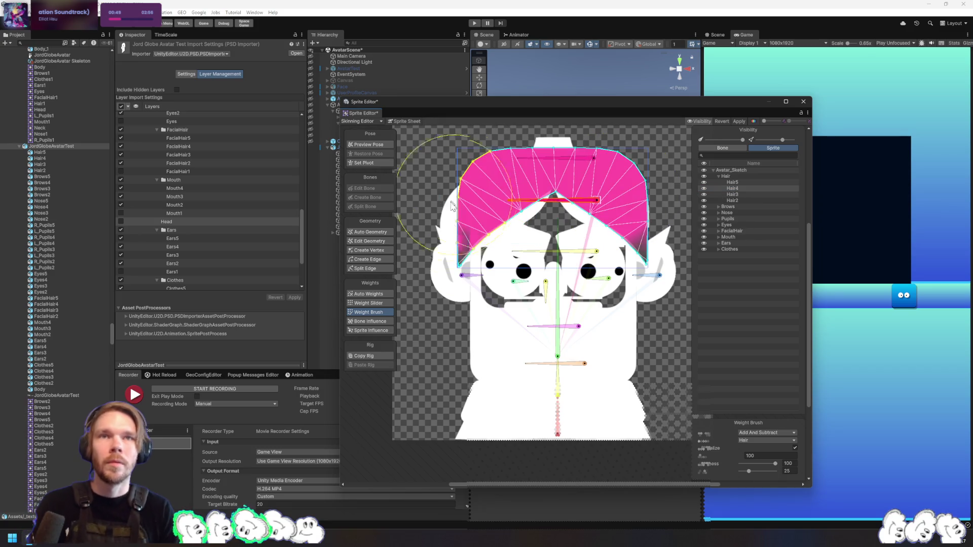
pyautogui.click(732, 181)
pyautogui.moveTo(628, 152)
pyautogui.mouseDown()
pyautogui.moveTo(479, 254)
pyautogui.moveTo(631, 259)
pyautogui.mouseUp()
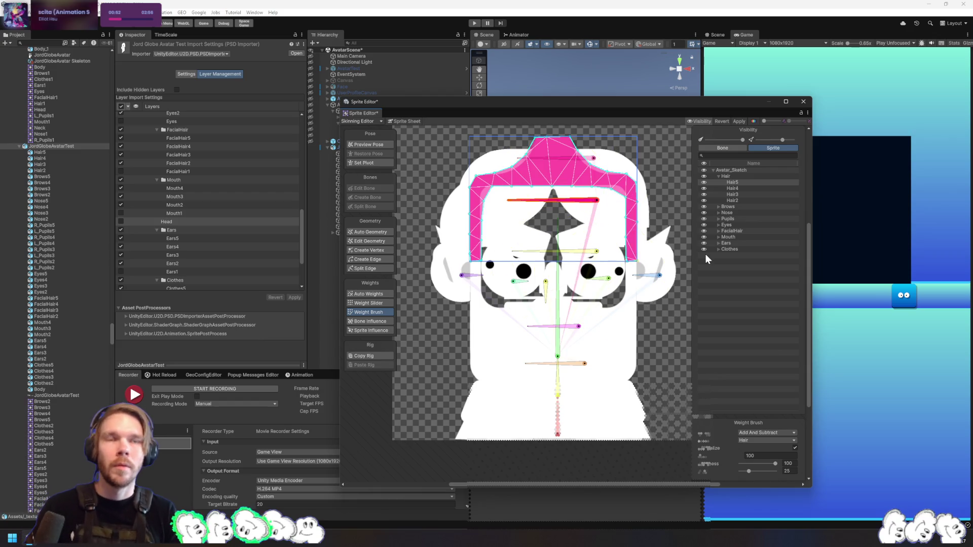
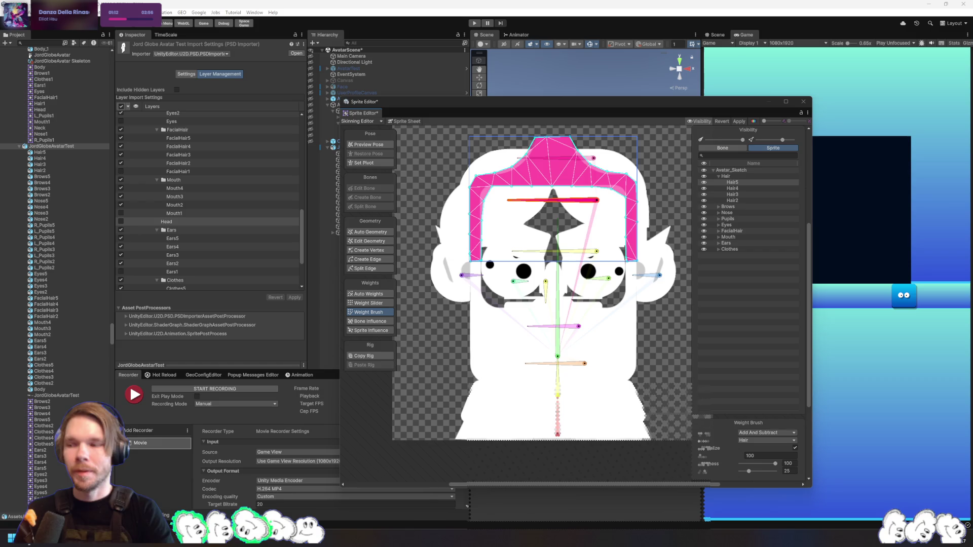
# Paint the Brows sprites' meshes fully onto the Eyebrows bone
pyautogui.click(753, 206)
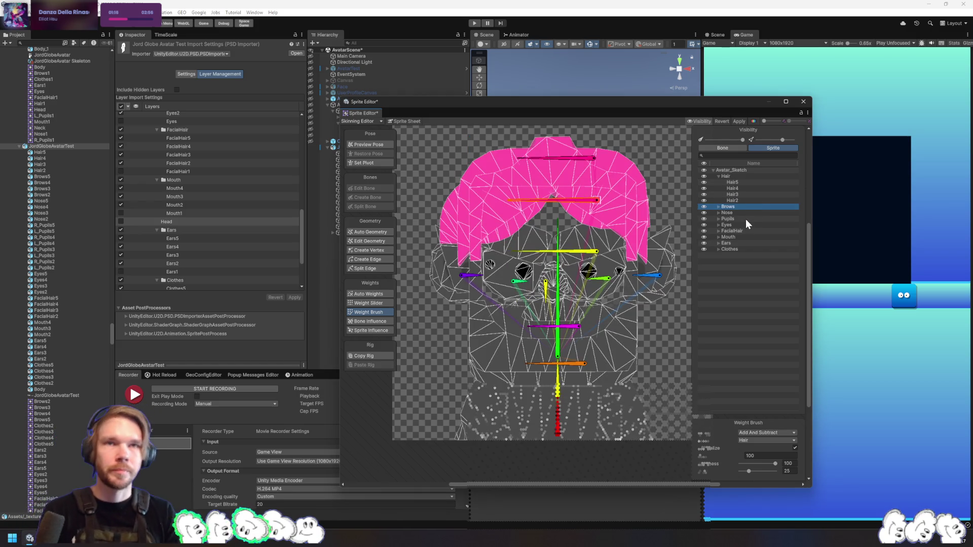
pyautogui.press('Right')
pyautogui.press('Down')
pyautogui.click(555, 251)
pyautogui.moveTo(600, 238); pyautogui.dragTo(507, 238)
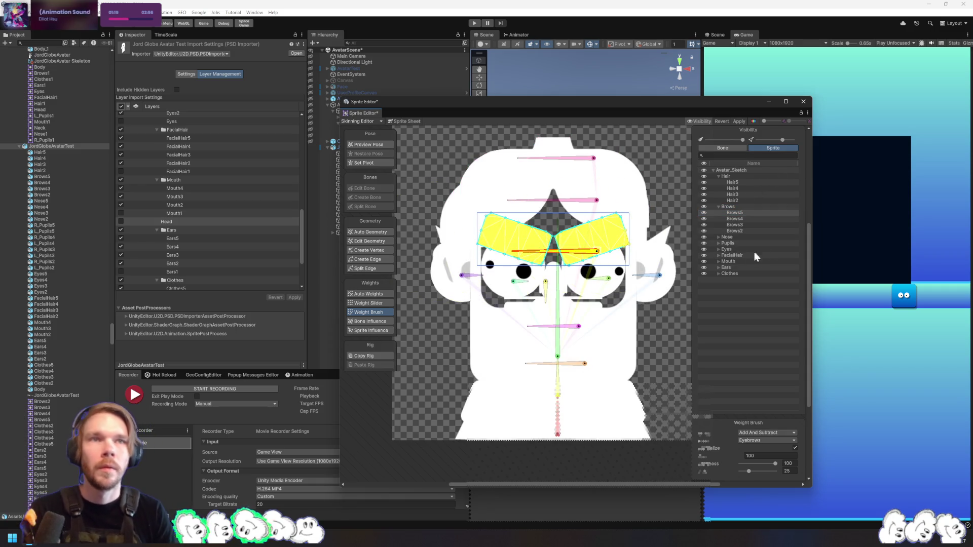
pyautogui.click(736, 220)
pyautogui.click(727, 226)
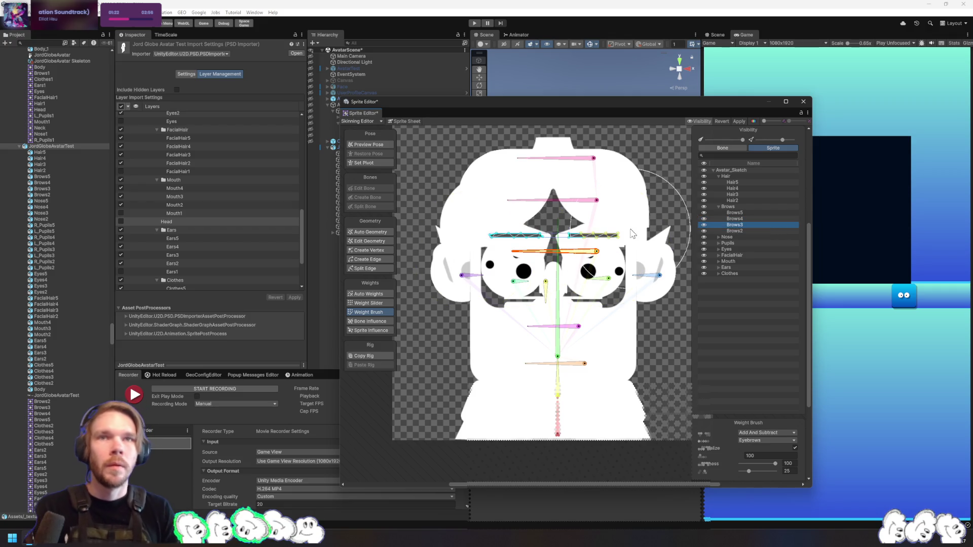
pyautogui.click(746, 231)
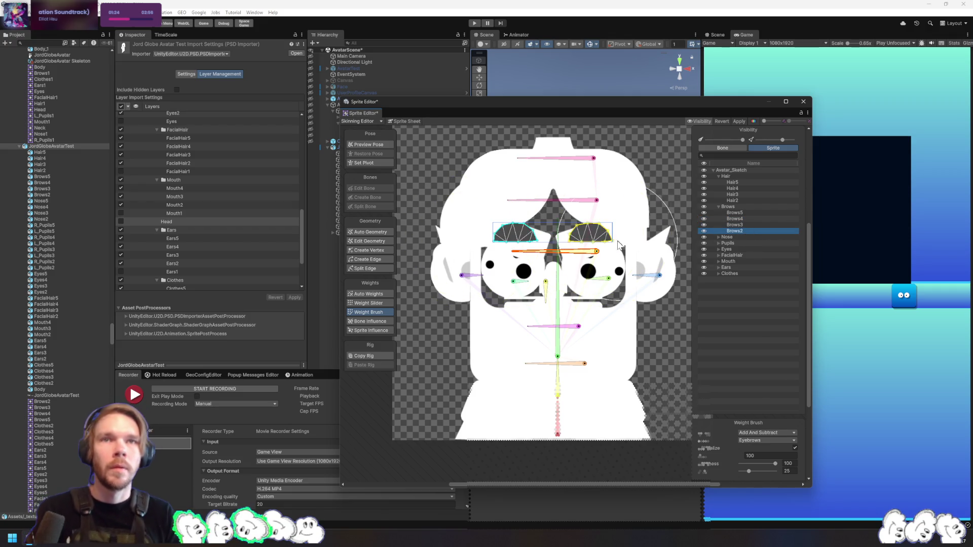
# Paint the Nose5 through Nose2 sprite meshes onto the Nose bone
pyautogui.click(719, 238)
pyautogui.click(732, 243)
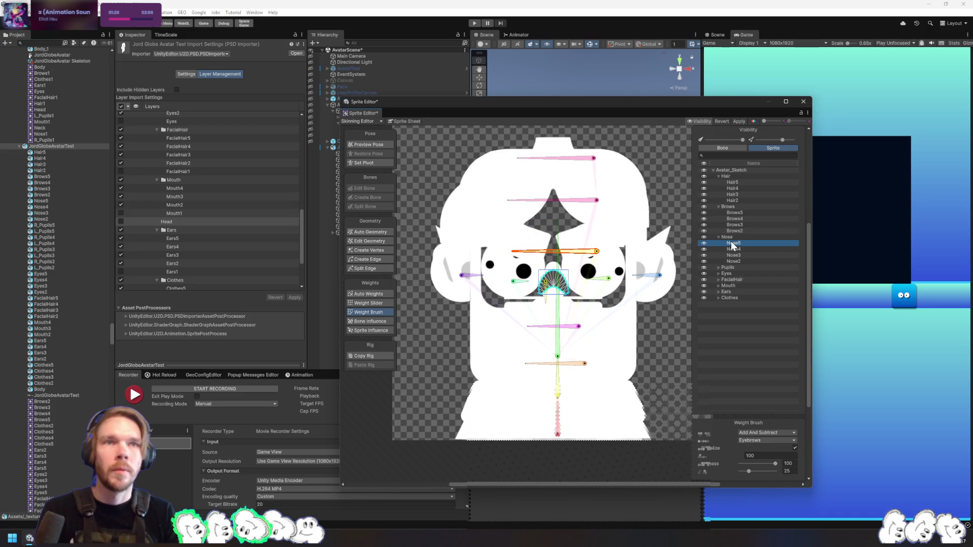
pyautogui.click(548, 298)
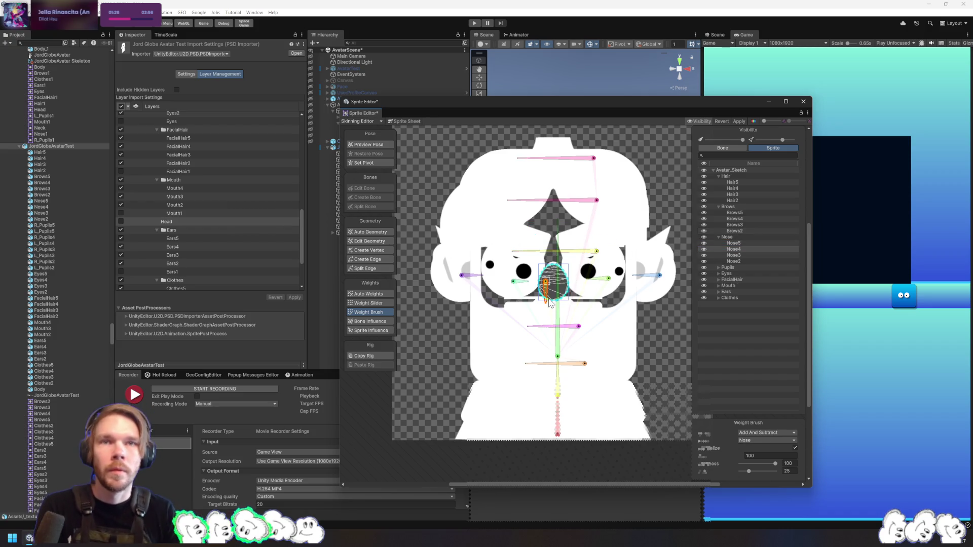
pyautogui.moveTo(553, 298); pyautogui.dragTo(562, 292)
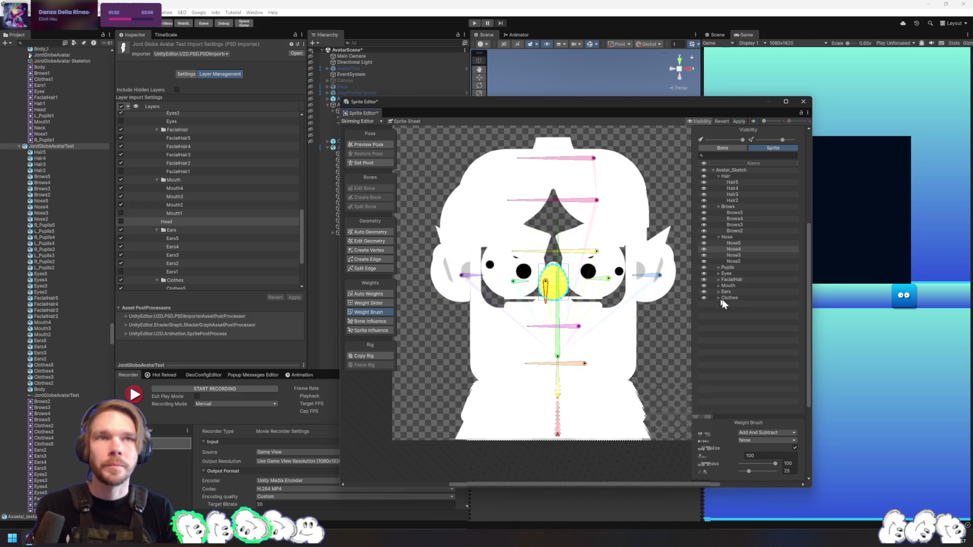
pyautogui.click(742, 247)
pyautogui.click(747, 255)
pyautogui.click(741, 262)
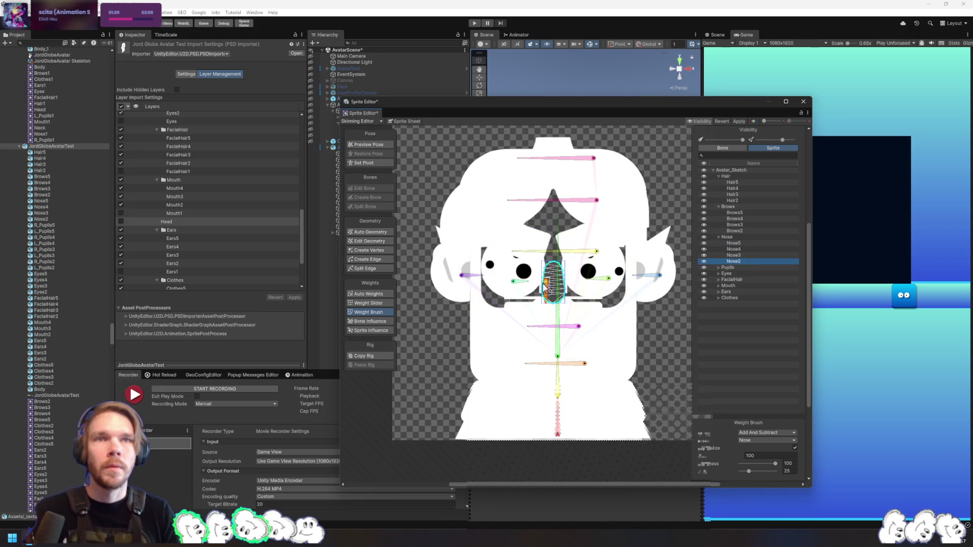
pyautogui.click(598, 302)
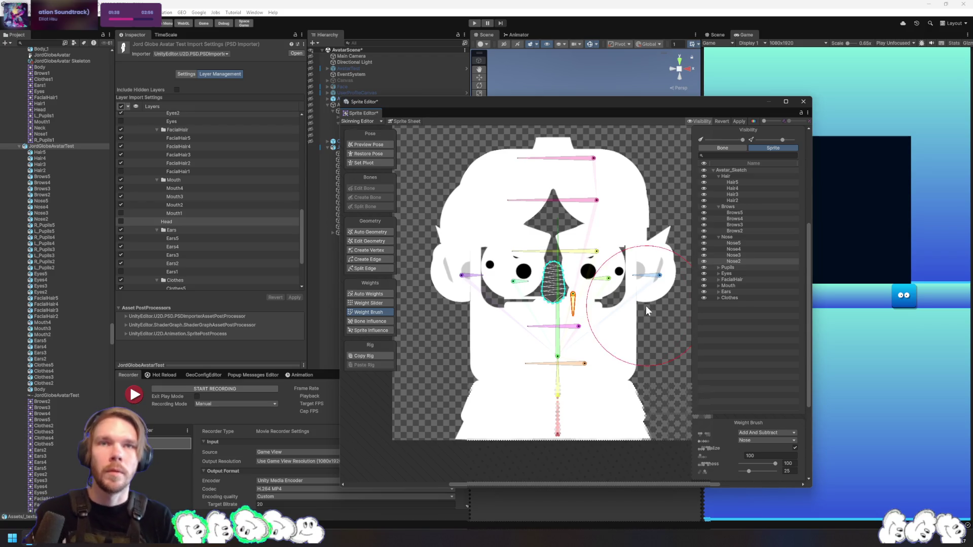
pyautogui.moveTo(586, 293); pyautogui.dragTo(603, 302)
pyautogui.click(735, 268)
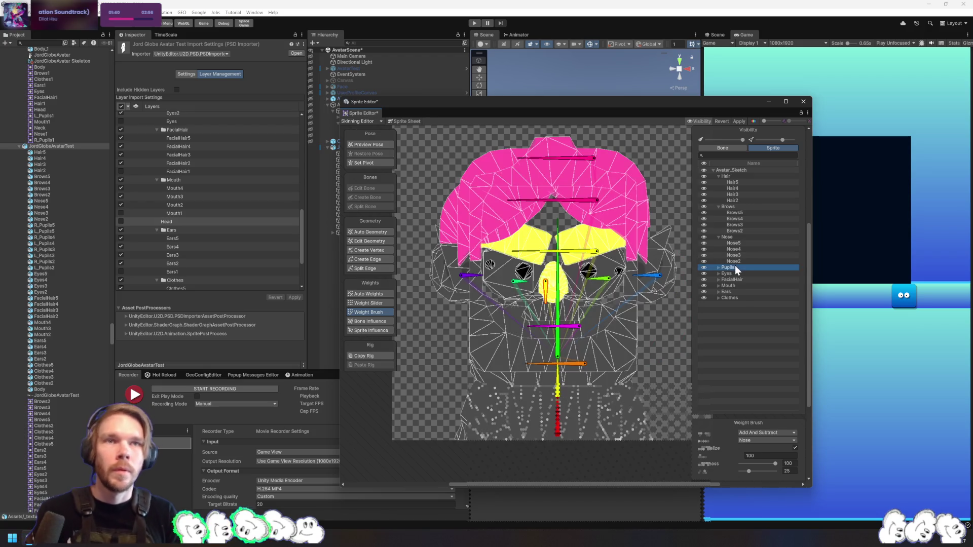
# Paint the R_Pupils5 mesh onto the LeftEye bone, then go through R_Pupils4 to R_Pupils2
pyautogui.click(718, 268)
pyautogui.click(722, 276)
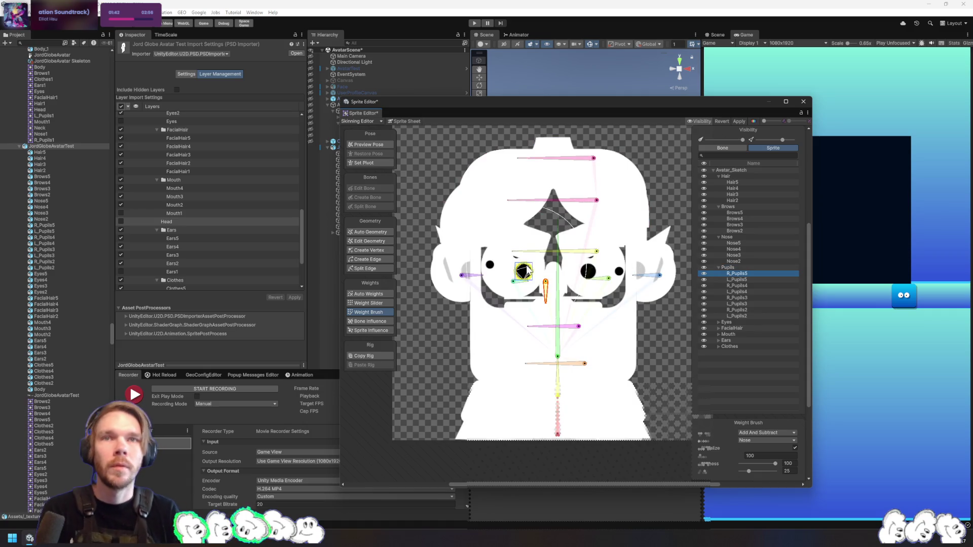
pyautogui.click(545, 289)
pyautogui.moveTo(521, 273); pyautogui.dragTo(525, 273)
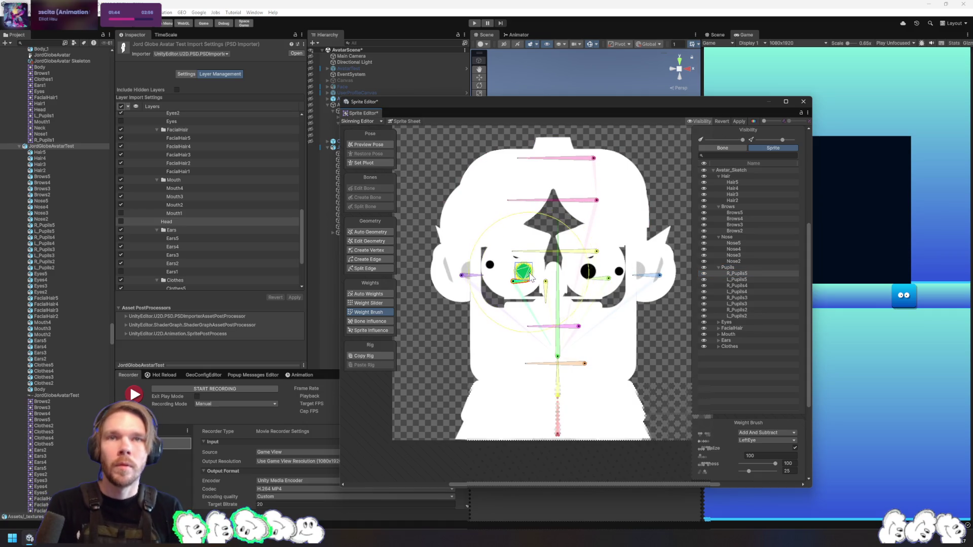
pyautogui.click(737, 286)
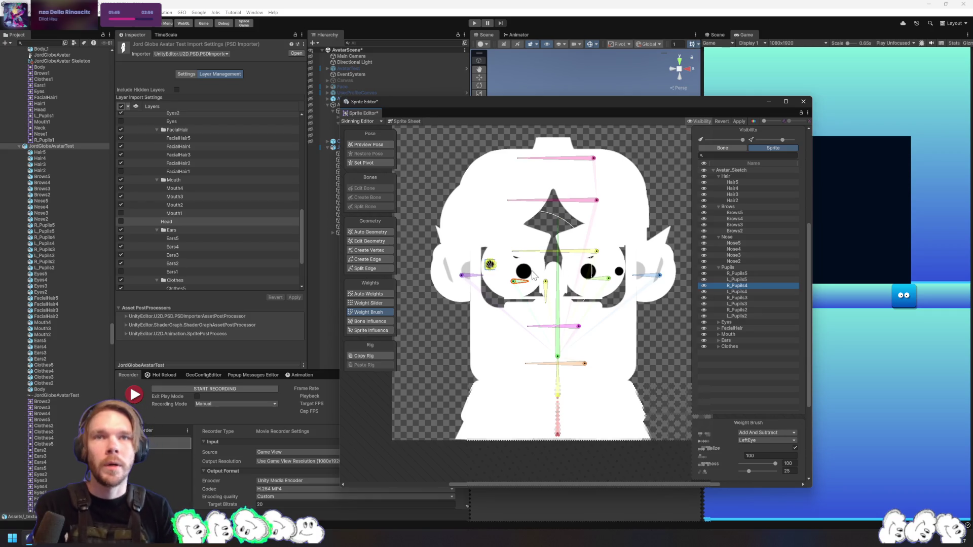
pyautogui.click(747, 297)
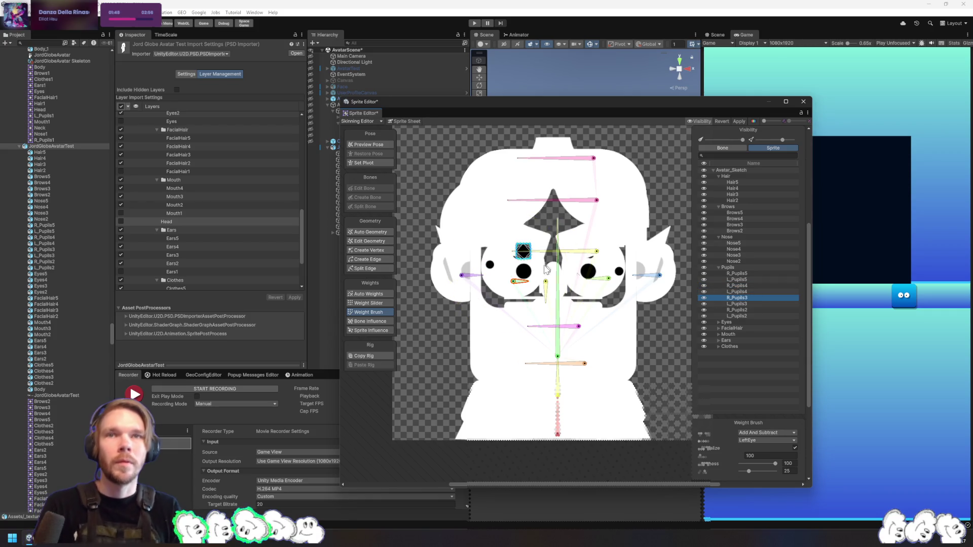
pyautogui.click(750, 311)
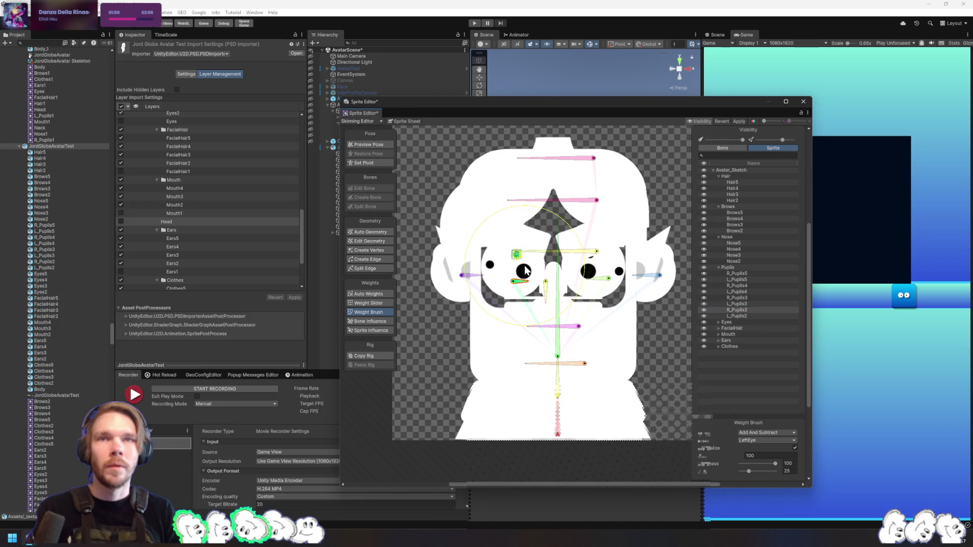
# Paint the L_Pupils5 mesh fully onto the RightEye bone
pyautogui.click(741, 315)
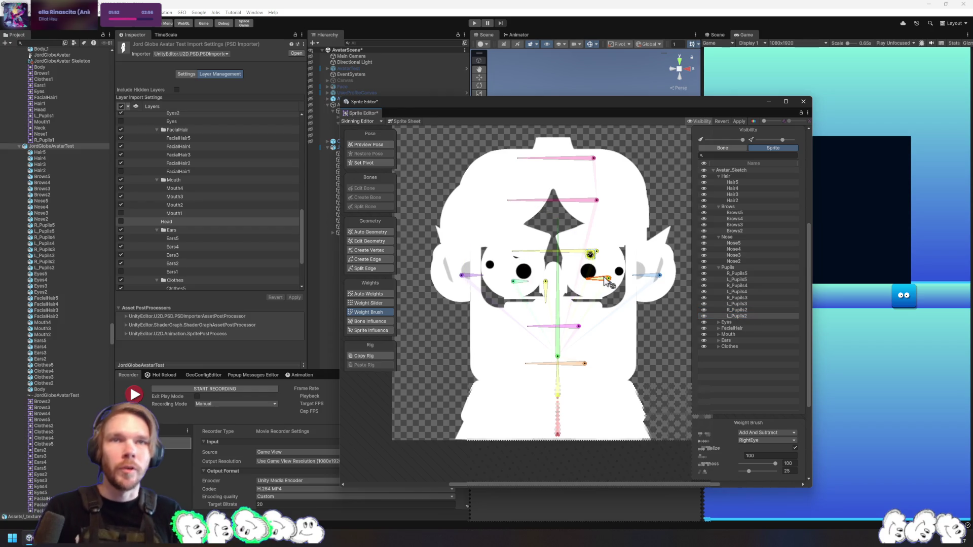
pyautogui.click(719, 322)
pyautogui.click(733, 327)
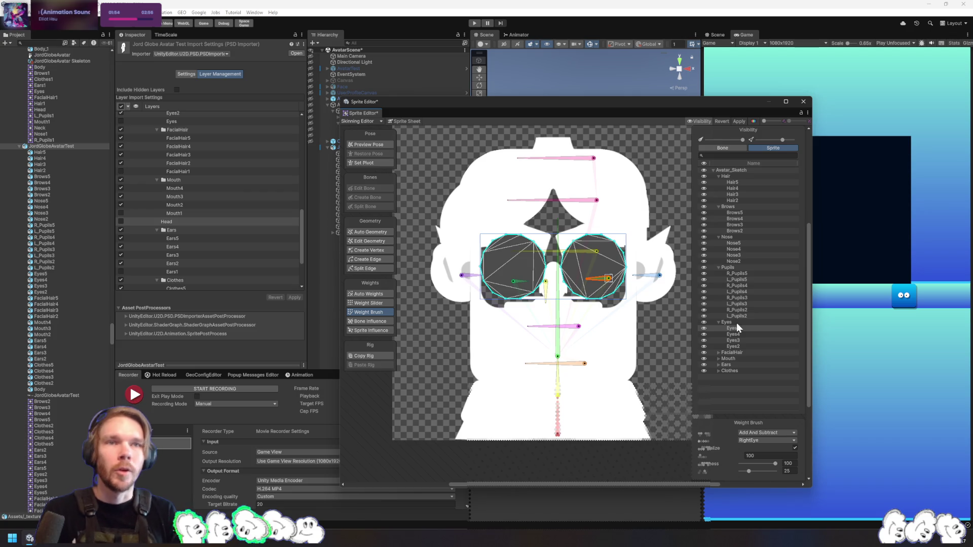
pyautogui.click(741, 298)
pyautogui.click(742, 268)
pyautogui.click(749, 274)
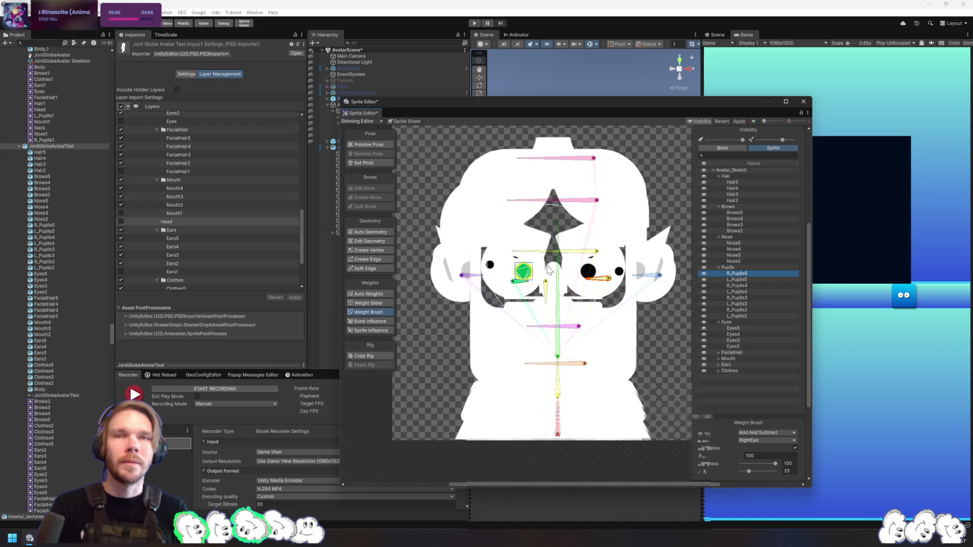
pyautogui.click(750, 279)
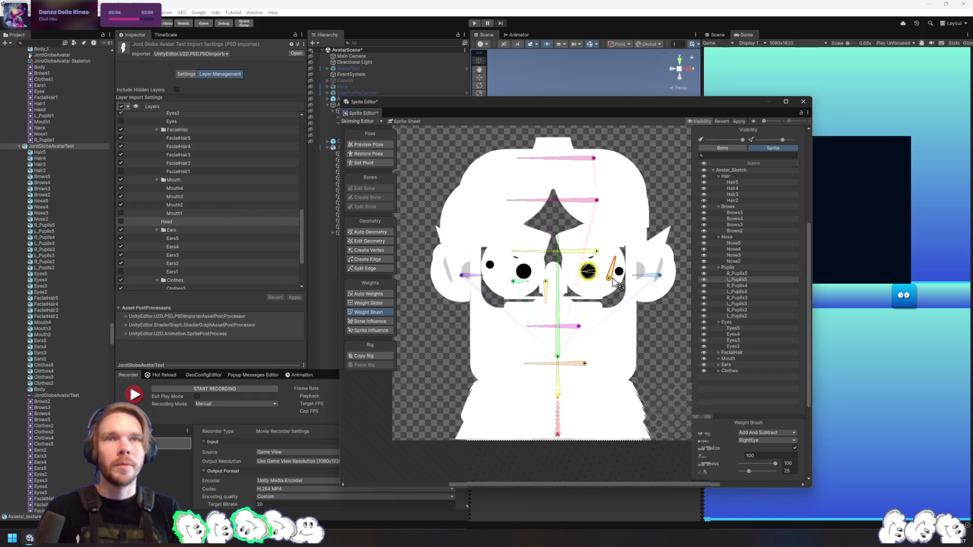
pyautogui.moveTo(606, 268)
pyautogui.mouseDown()
pyautogui.moveTo(621, 266)
pyautogui.moveTo(633, 290)
pyautogui.mouseUp()
pyautogui.click(590, 271)
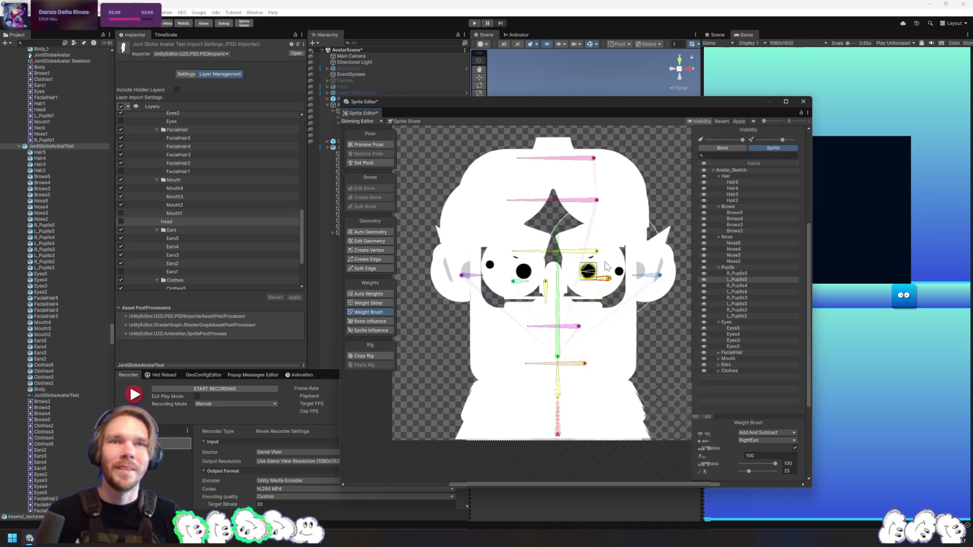
# Weight the remaining L_Pupils4 to L_Pupils2 sprites to the RightEye bone
pyautogui.click(754, 292)
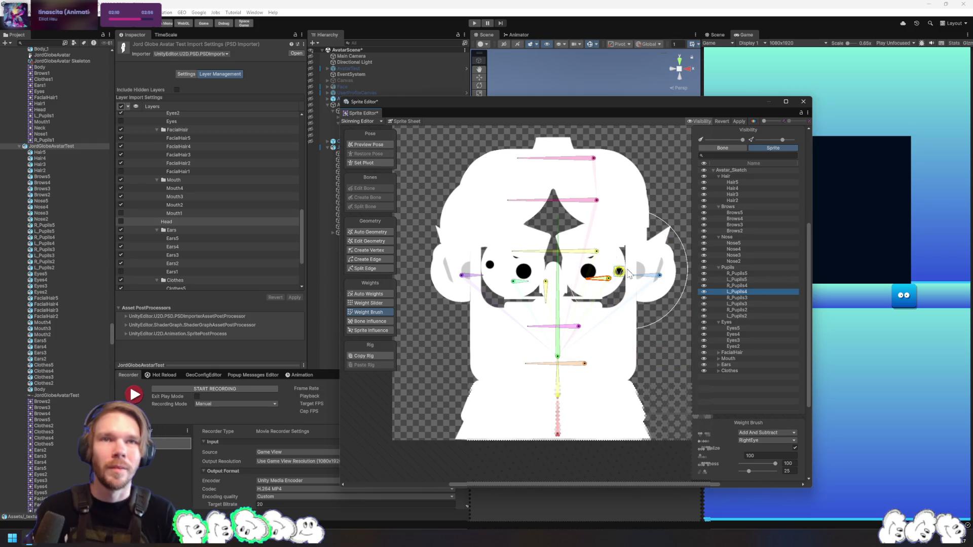
pyautogui.click(637, 276)
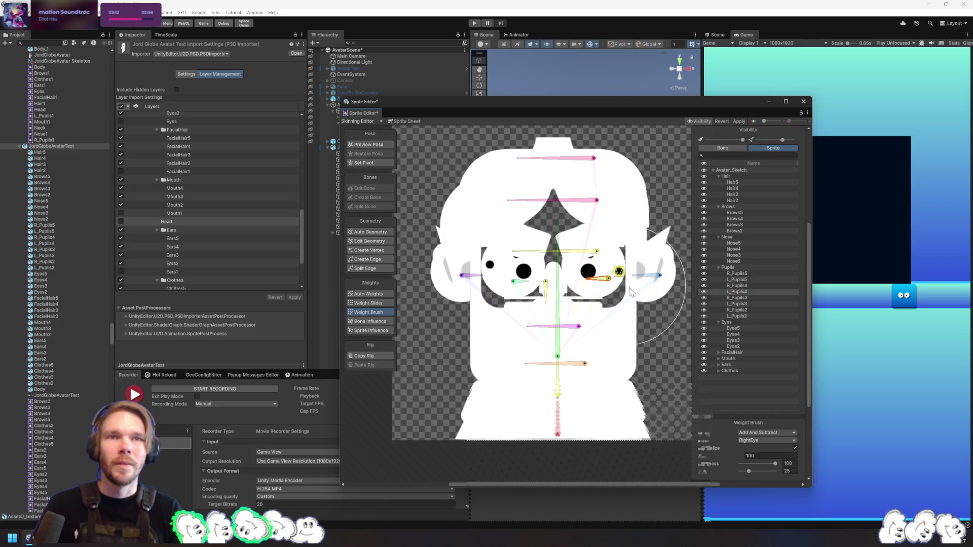
pyautogui.click(608, 277)
pyautogui.click(745, 304)
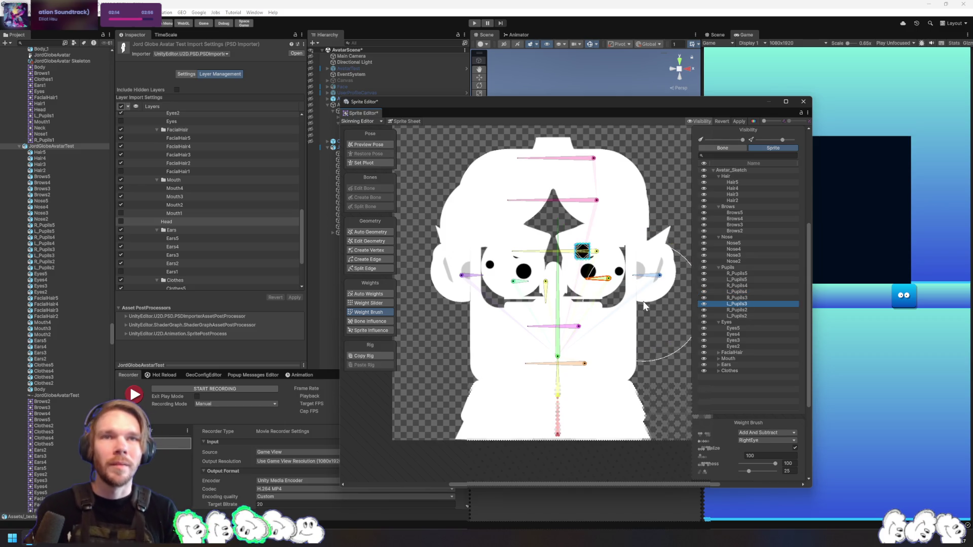
pyautogui.click(751, 315)
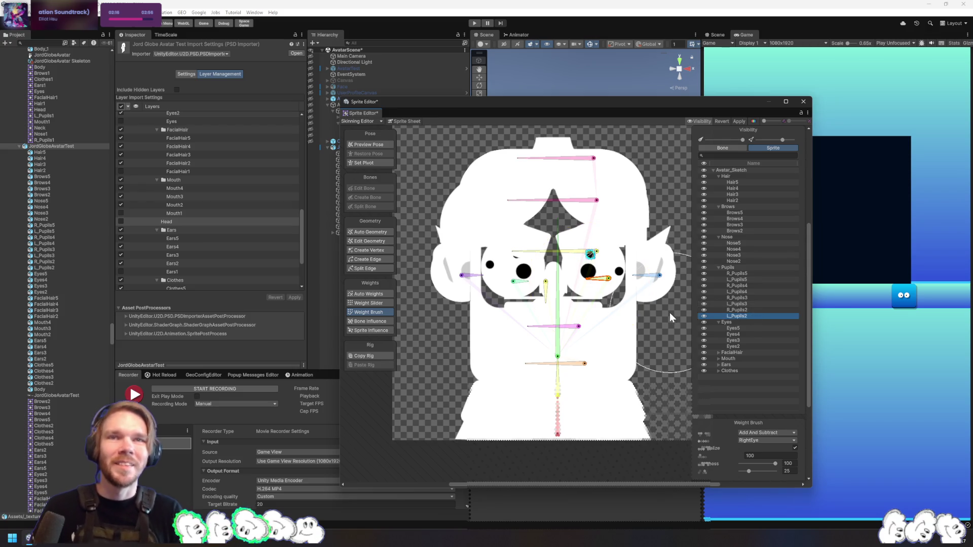
pyautogui.click(737, 329)
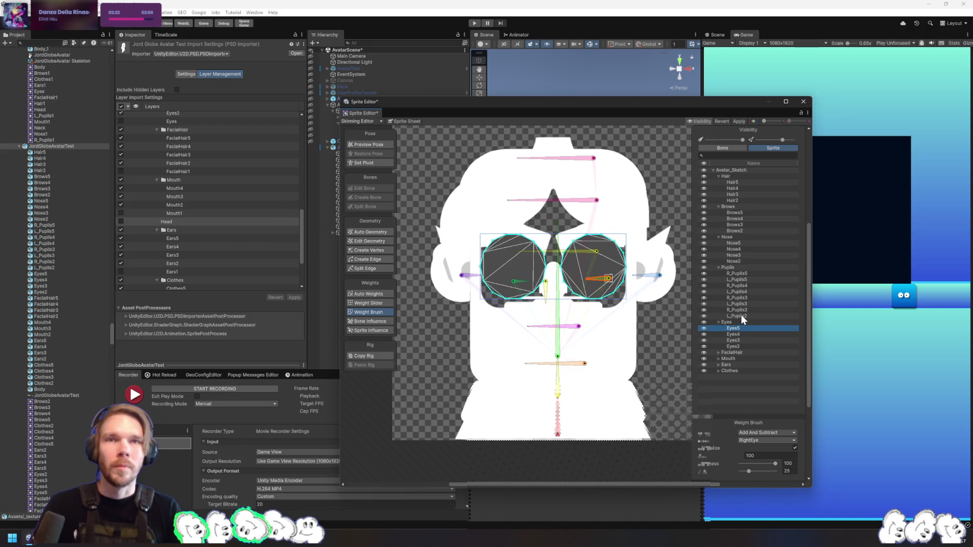
pyautogui.click(558, 305)
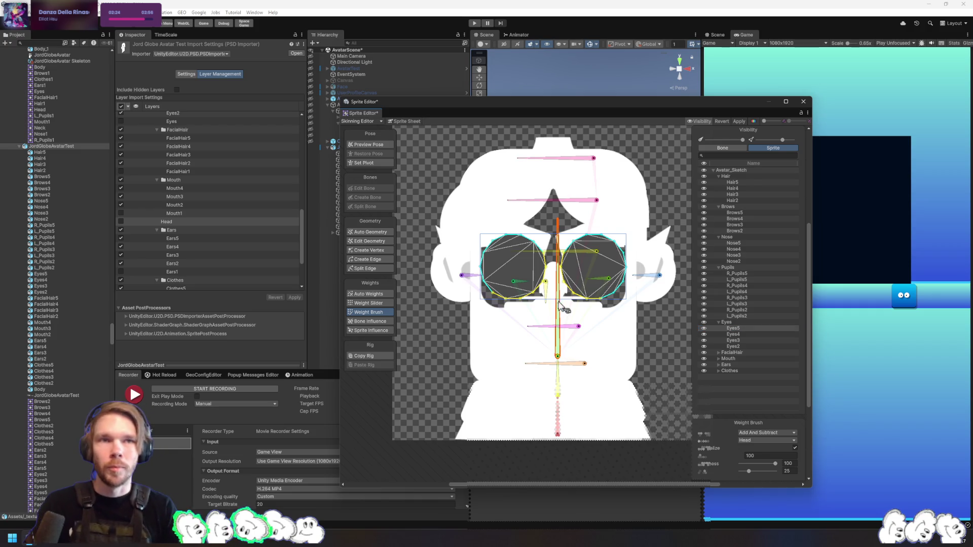
# Paint the Eyes5 through Eyes2 eye meshes onto the Head bone
pyautogui.moveTo(582, 278); pyautogui.dragTo(512, 268)
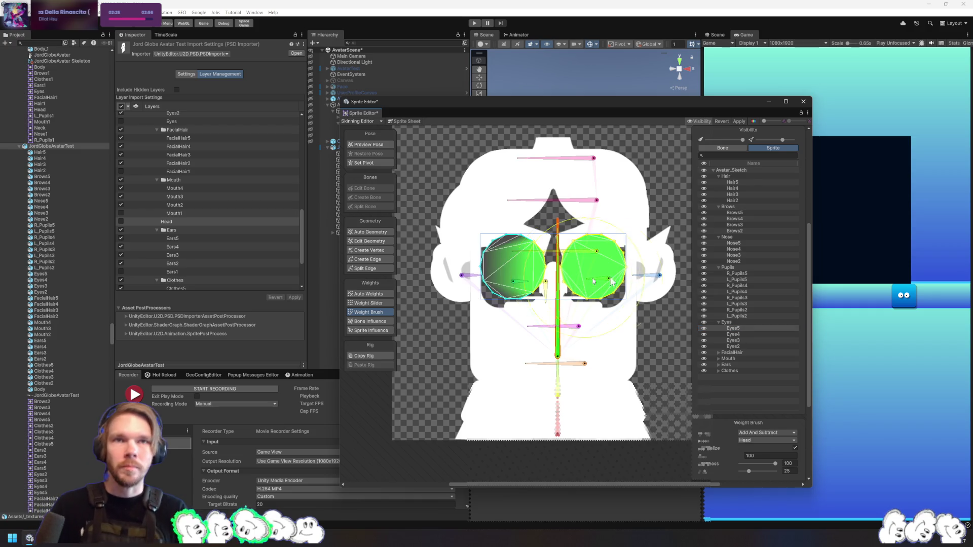
pyautogui.click(775, 335)
pyautogui.click(606, 294)
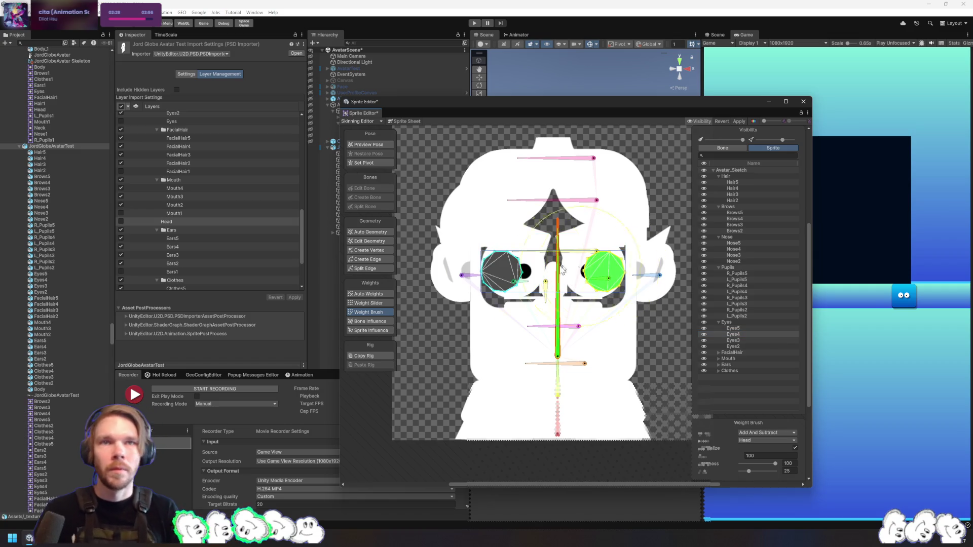
pyautogui.click(754, 340)
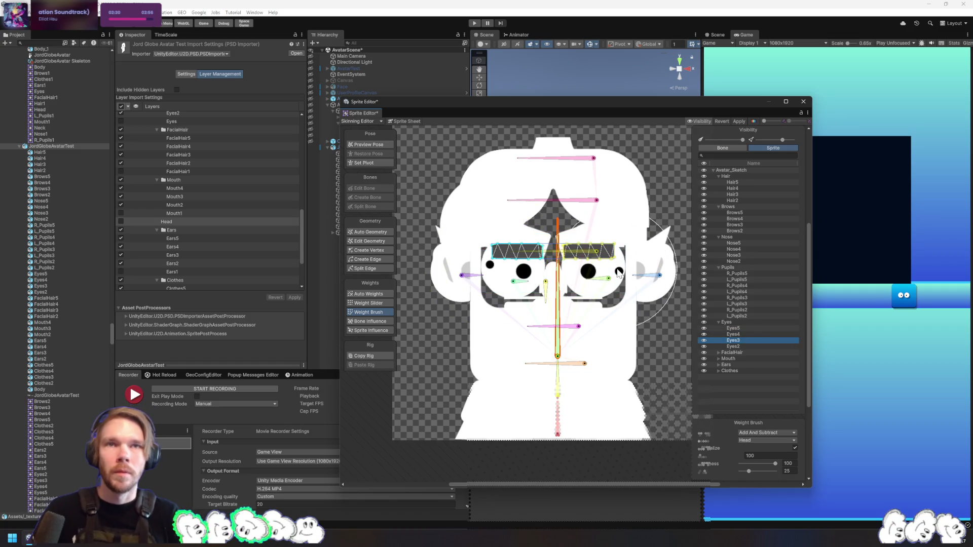
pyautogui.click(588, 251)
pyautogui.click(517, 250)
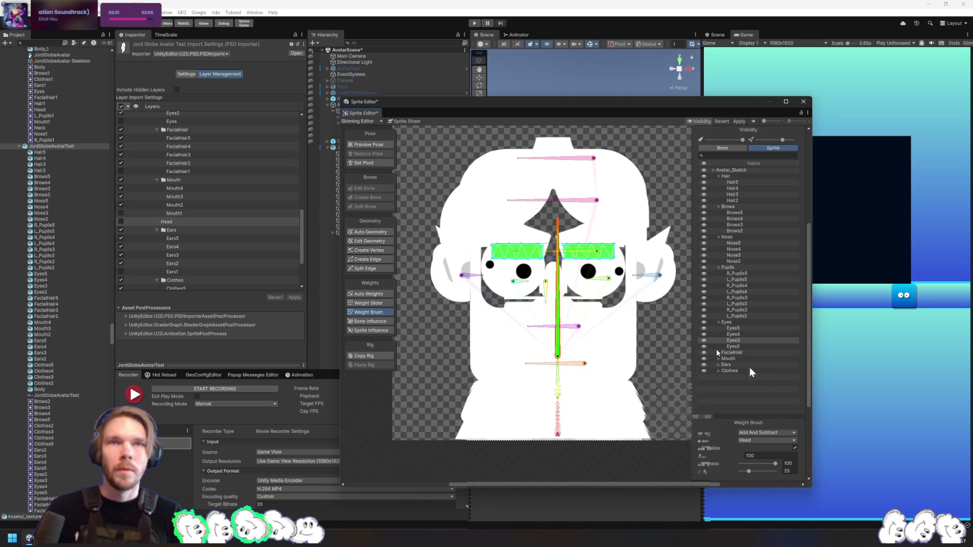
pyautogui.click(734, 347)
pyautogui.click(589, 253)
pyautogui.click(516, 254)
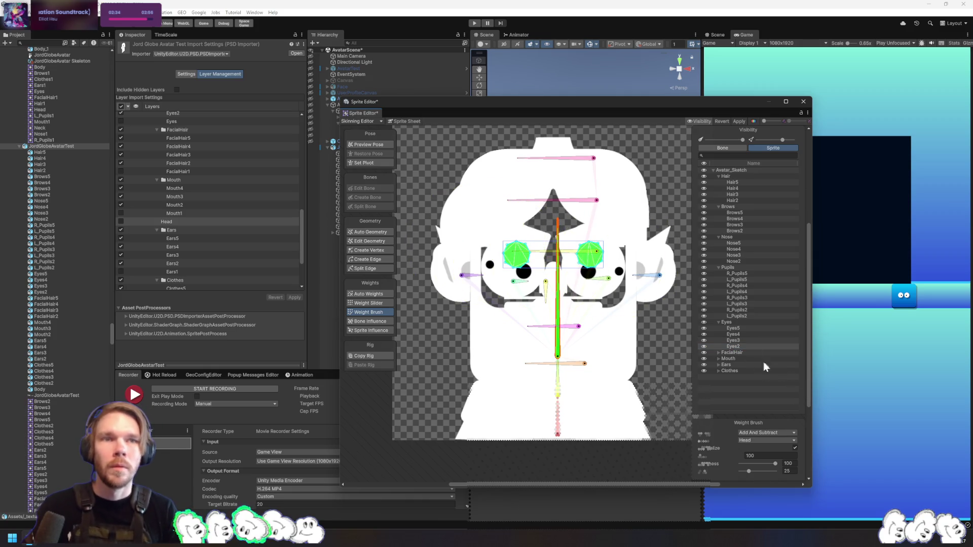
# Paint the FacialHair mustache, beard and side-strip meshes with FacialHair bone weight
pyautogui.click(743, 353)
pyautogui.press('Right')
pyautogui.click(745, 359)
pyautogui.click(578, 325)
pyautogui.click(583, 364)
pyautogui.moveTo(586, 336); pyautogui.dragTo(550, 304)
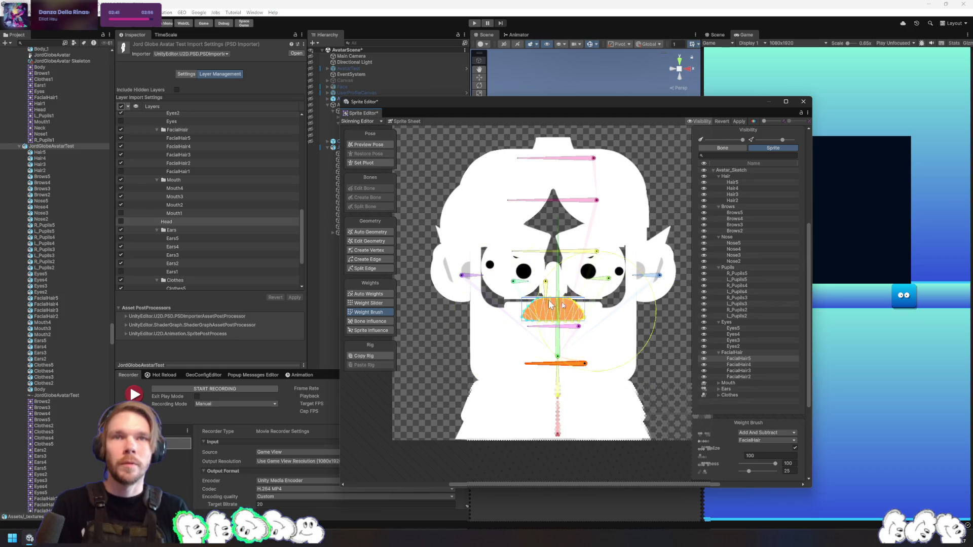
pyautogui.click(762, 365)
pyautogui.moveTo(634, 330)
pyautogui.mouseDown()
pyautogui.moveTo(616, 339)
pyautogui.moveTo(682, 350)
pyautogui.mouseUp()
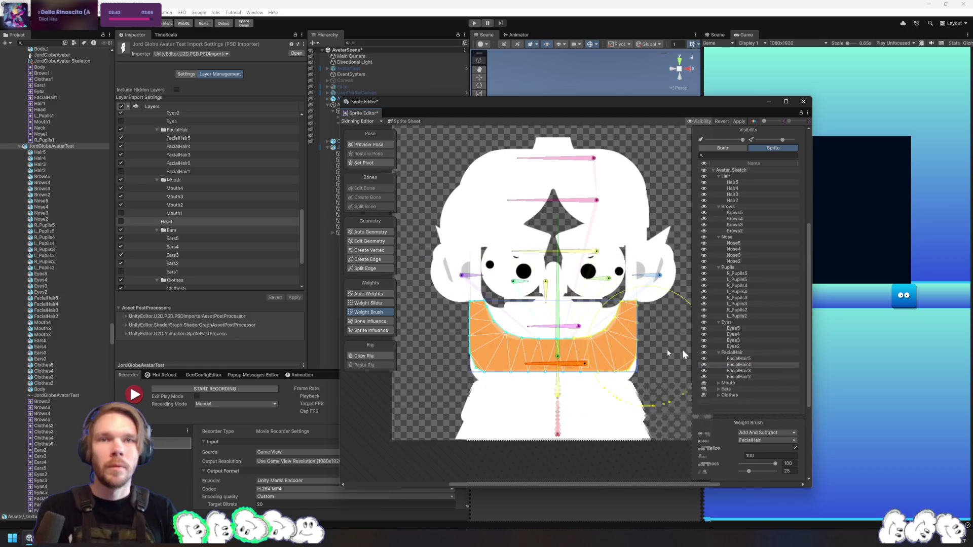
pyautogui.click(765, 370)
pyautogui.moveTo(619, 333)
pyautogui.mouseDown()
pyautogui.moveTo(629, 238)
pyautogui.moveTo(654, 202)
pyautogui.mouseUp()
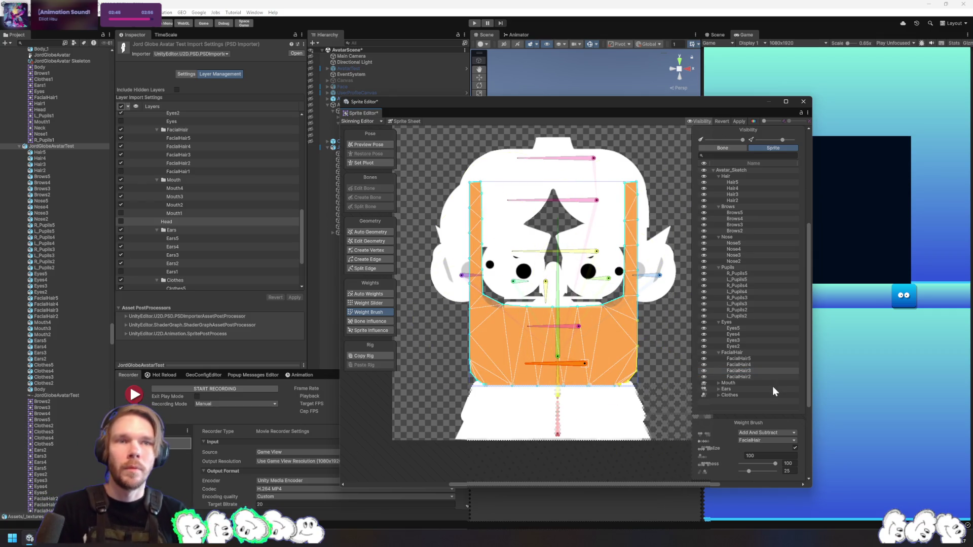
pyautogui.click(760, 377)
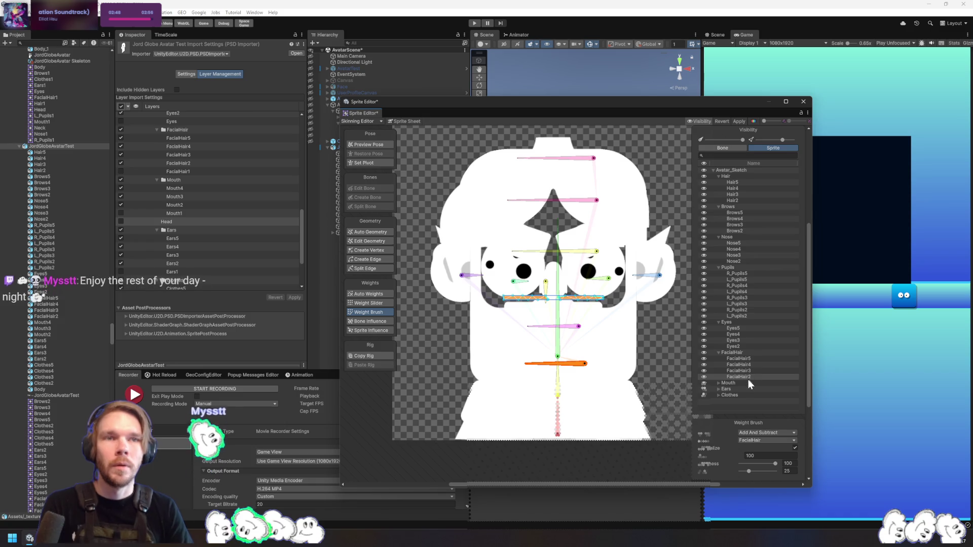
# Paint the Mouth sprite meshes onto the Mouth bone
pyautogui.click(748, 381)
pyautogui.doubleClick(760, 385)
pyautogui.click(744, 389)
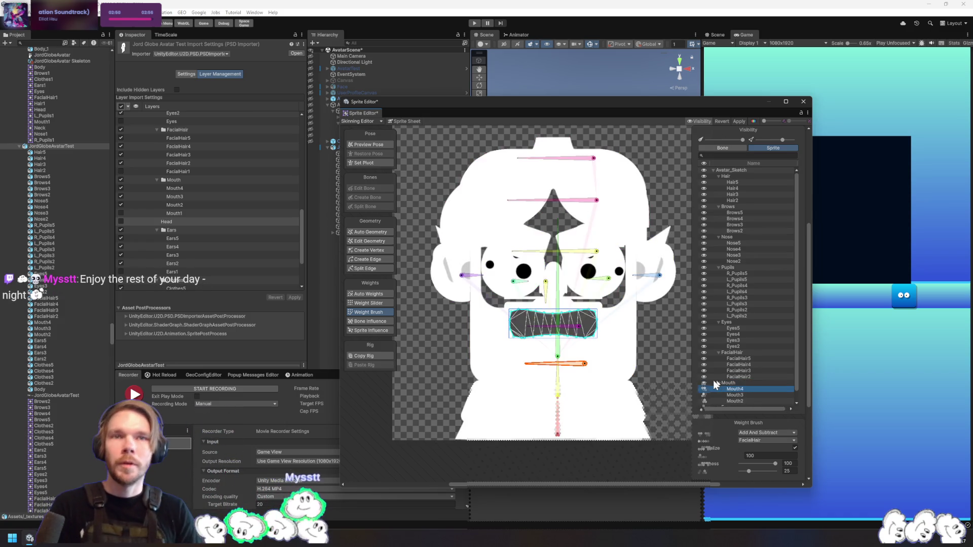
pyautogui.click(585, 363)
pyautogui.moveTo(529, 324)
pyautogui.mouseDown()
pyautogui.moveTo(577, 327)
pyautogui.moveTo(593, 345)
pyautogui.mouseUp()
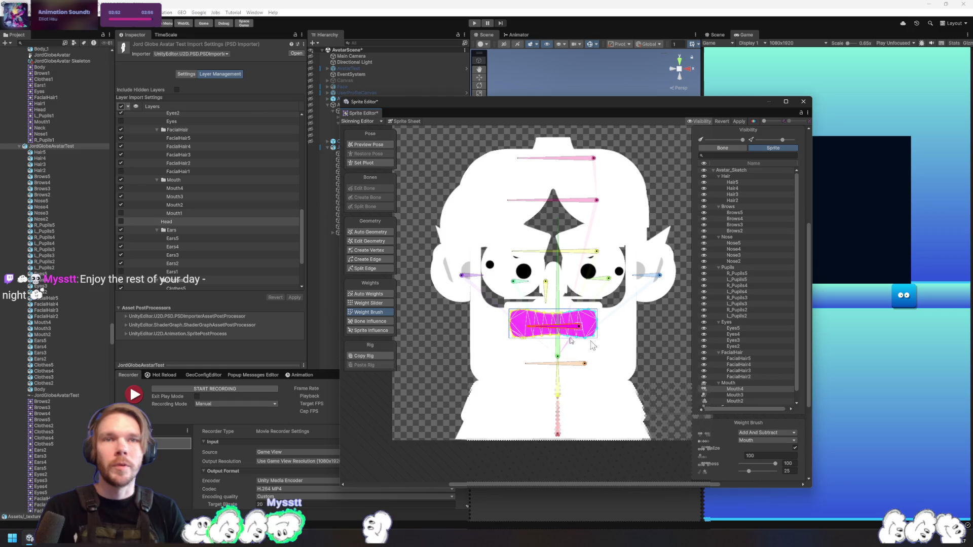
pyautogui.click(748, 394)
pyautogui.scroll(-1, 743, 382)
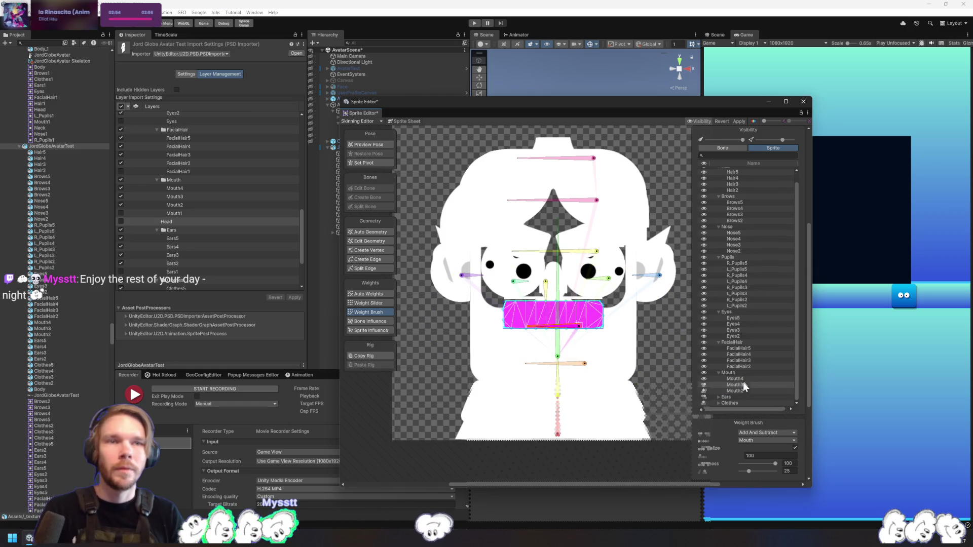
pyautogui.click(742, 390)
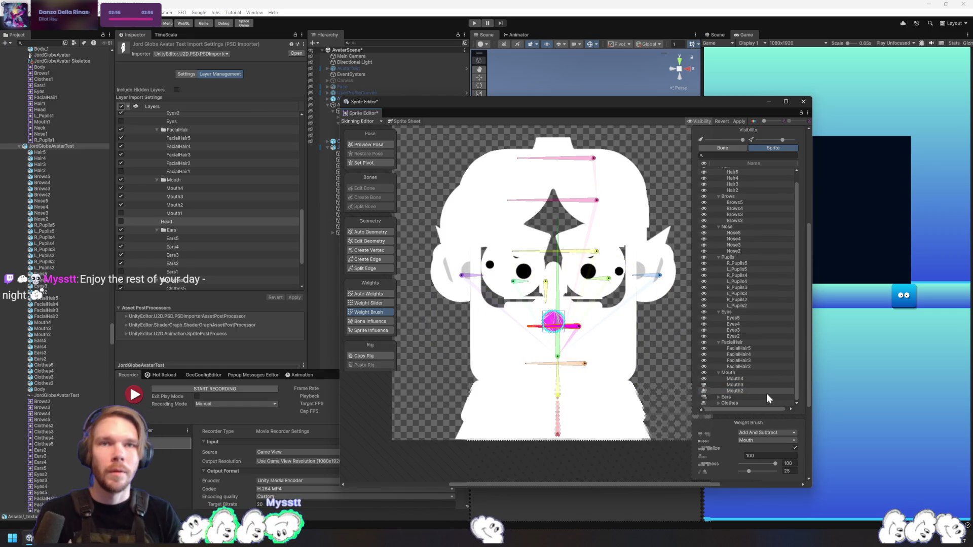
# Weight the Ears5 and Ears4 right ears to RightEar and left ears to LeftEar
pyautogui.click(745, 396)
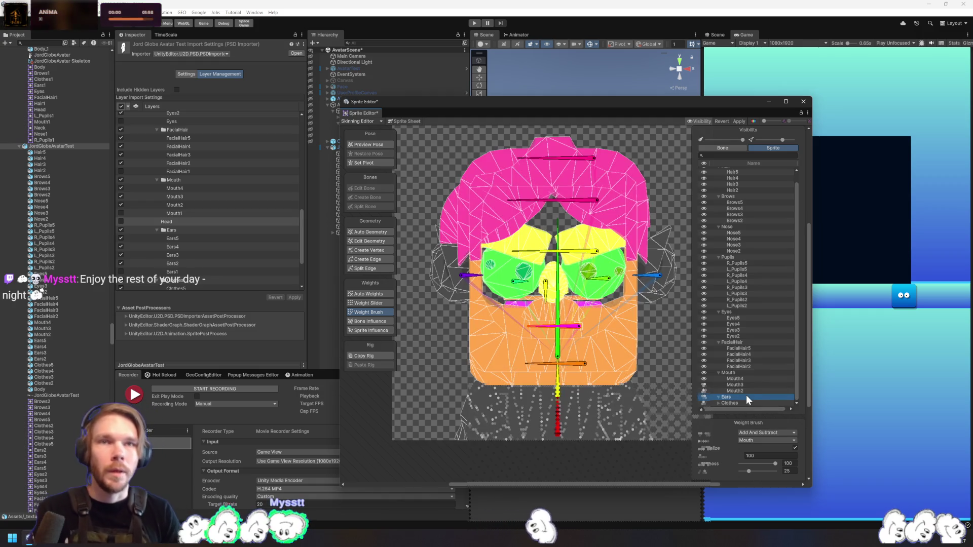
pyautogui.click(663, 280)
pyautogui.click(660, 276)
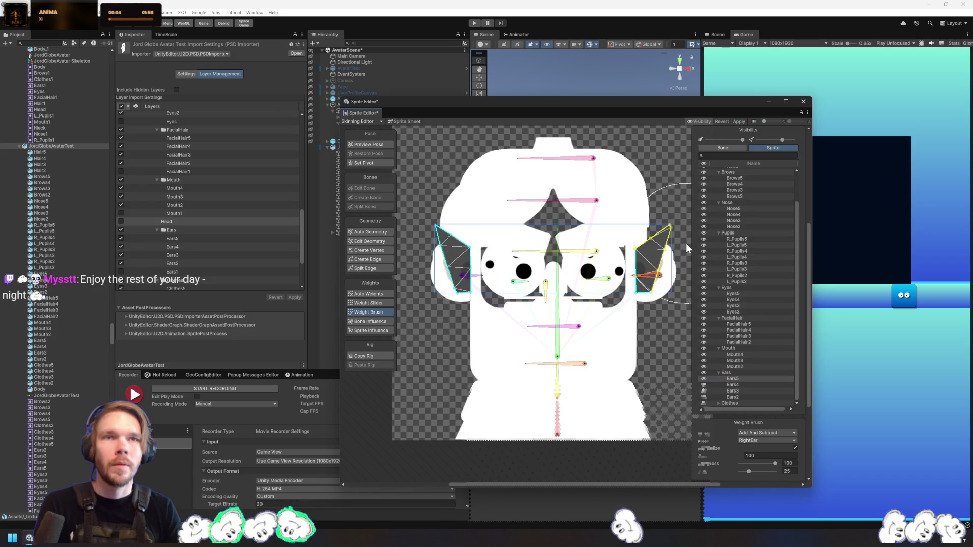
pyautogui.moveTo(685, 243); pyautogui.dragTo(658, 263)
pyautogui.click(463, 275)
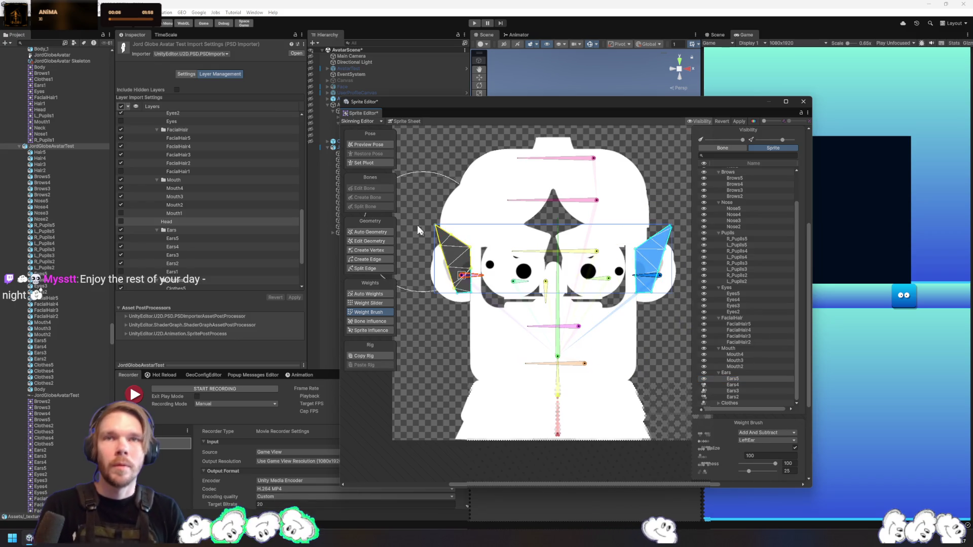
pyautogui.moveTo(451, 254); pyautogui.dragTo(459, 274)
pyautogui.click(747, 384)
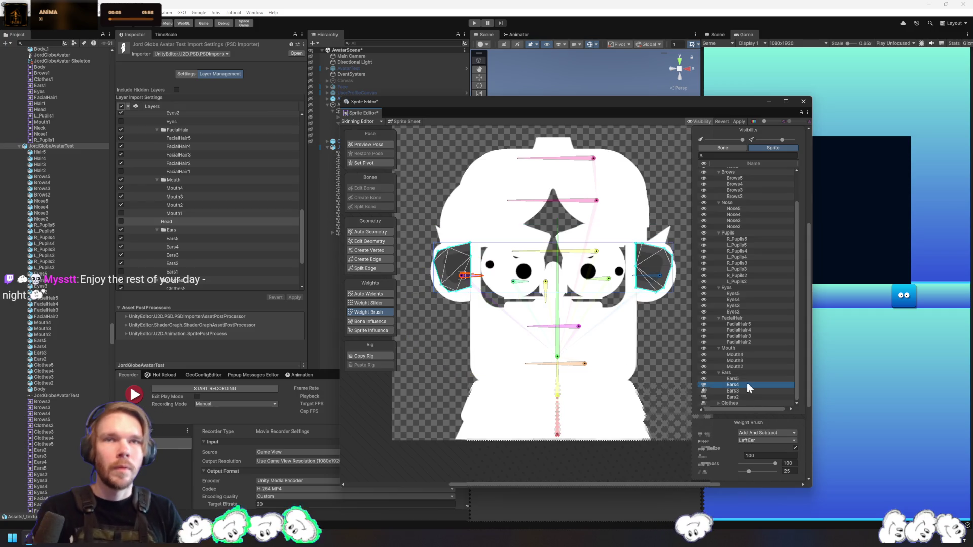
pyautogui.click(659, 275)
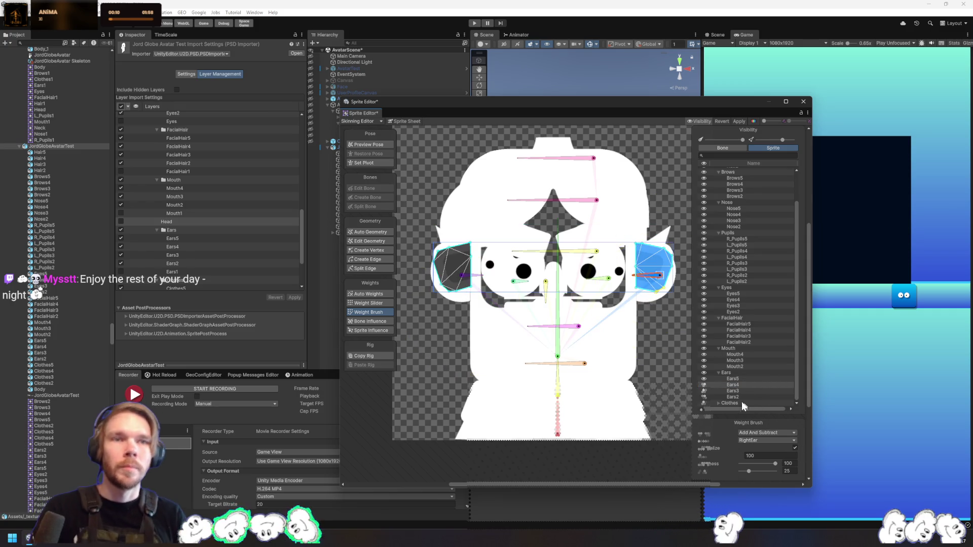
pyautogui.click(461, 276)
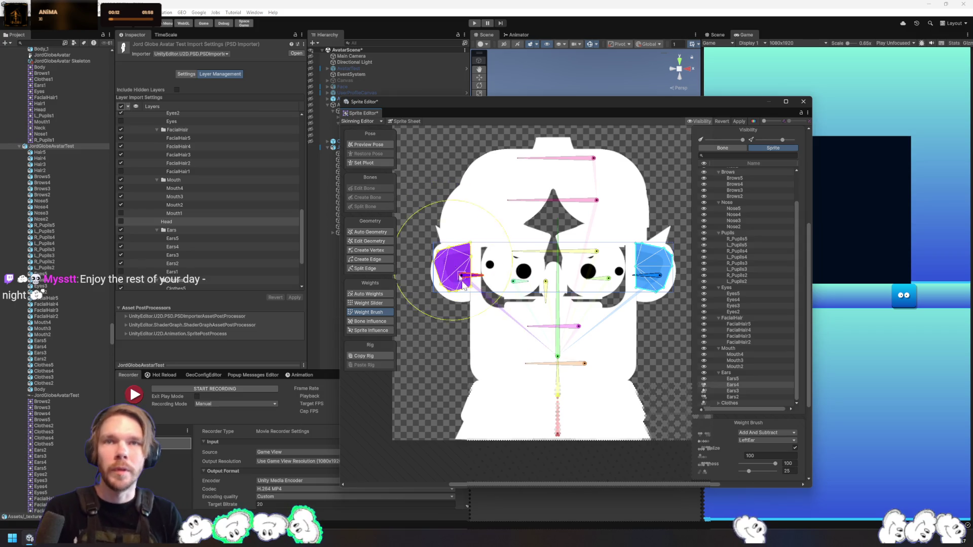
# Weight the Ears3 and Ears2 ear meshes to the RightEar and LeftEar bones
pyautogui.click(741, 391)
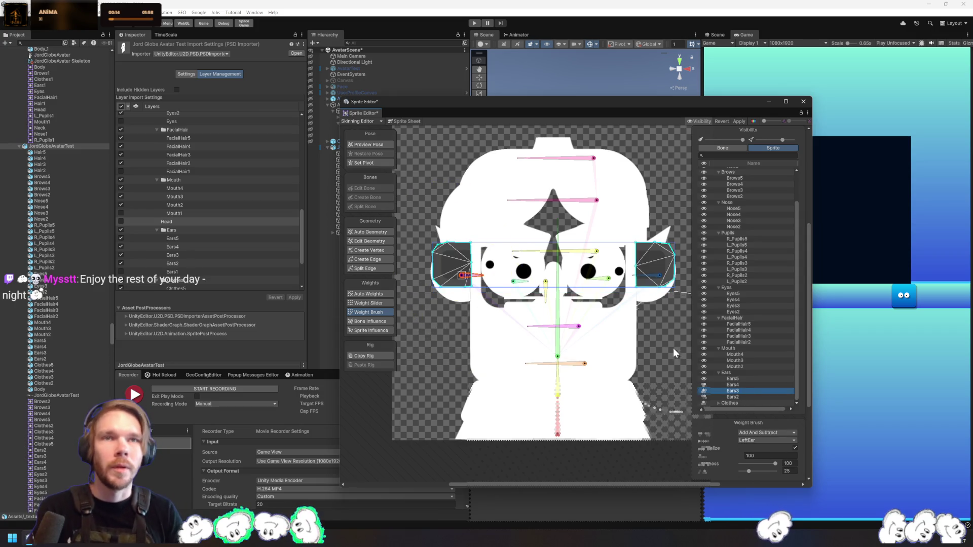
pyautogui.click(653, 275)
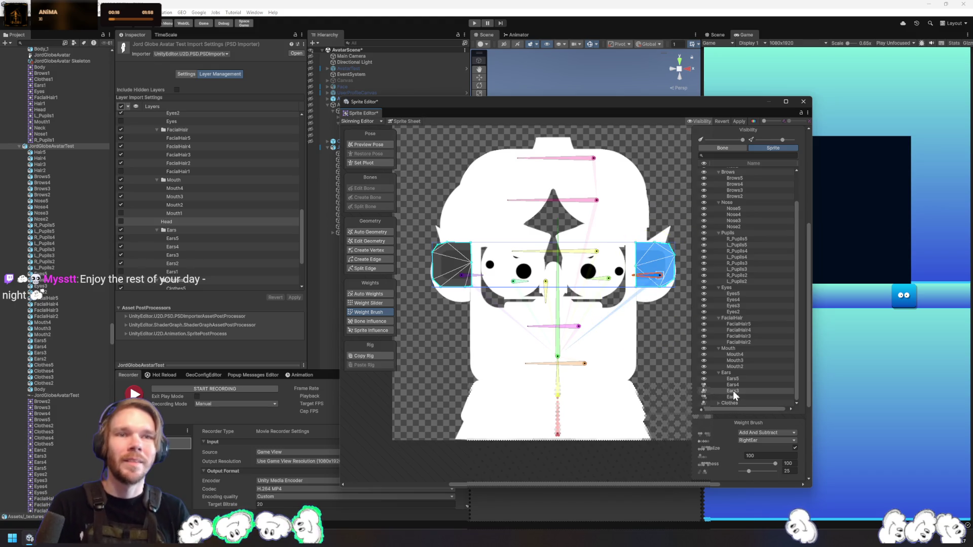
pyautogui.click(461, 276)
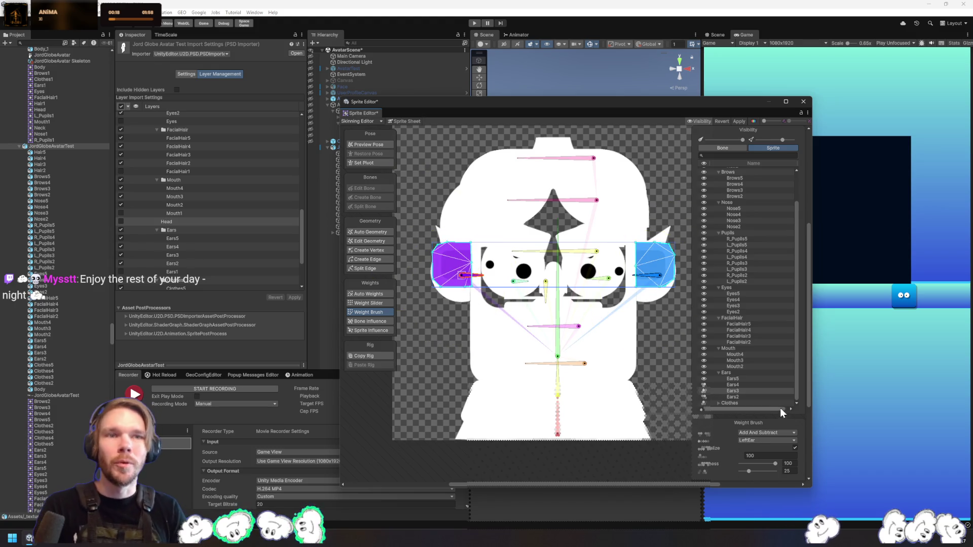
pyautogui.click(756, 398)
pyautogui.click(650, 273)
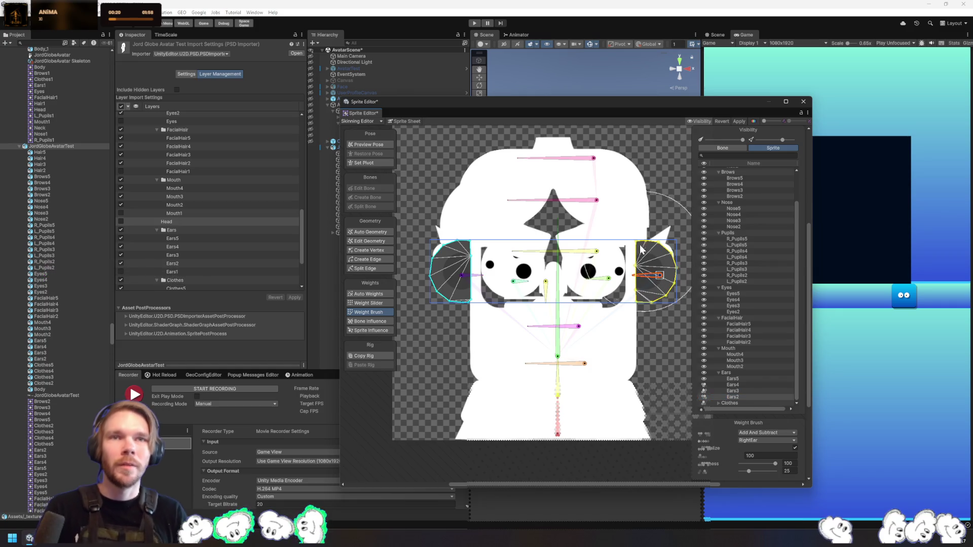
pyautogui.click(641, 248)
pyautogui.click(462, 275)
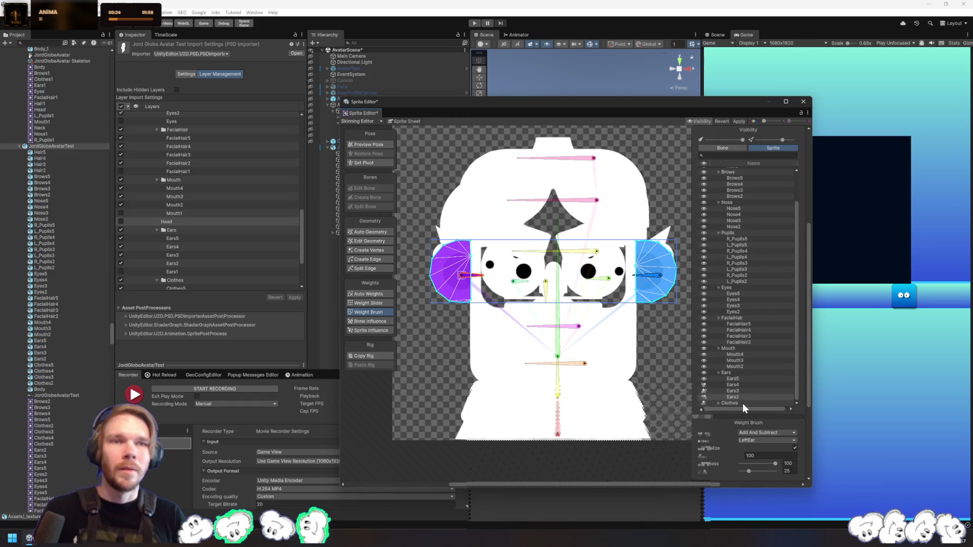
pyautogui.click(718, 403)
pyautogui.scroll(-2, 778, 377)
# Paint Clothes5 through Clothes2 onto the Body bone and apply the weight changes
pyautogui.click(776, 385)
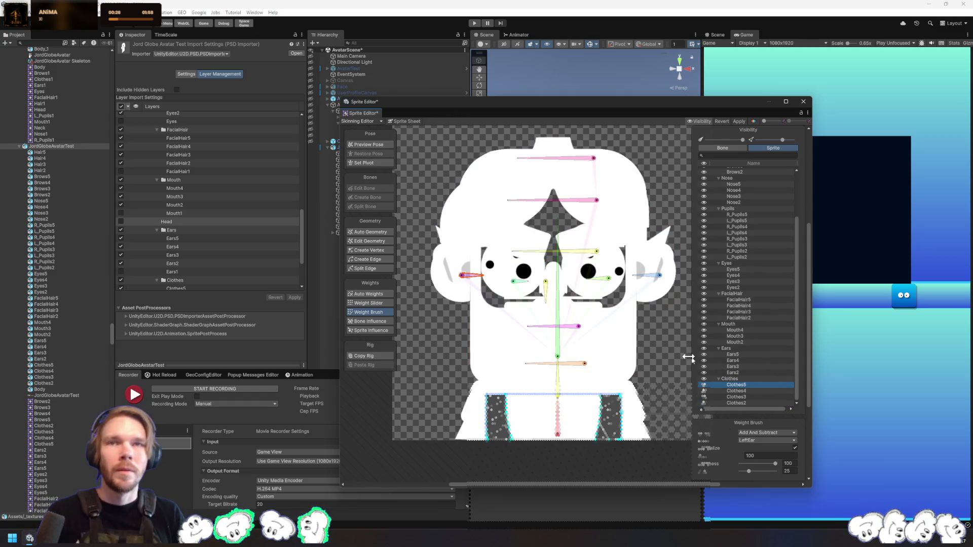
pyautogui.click(558, 393)
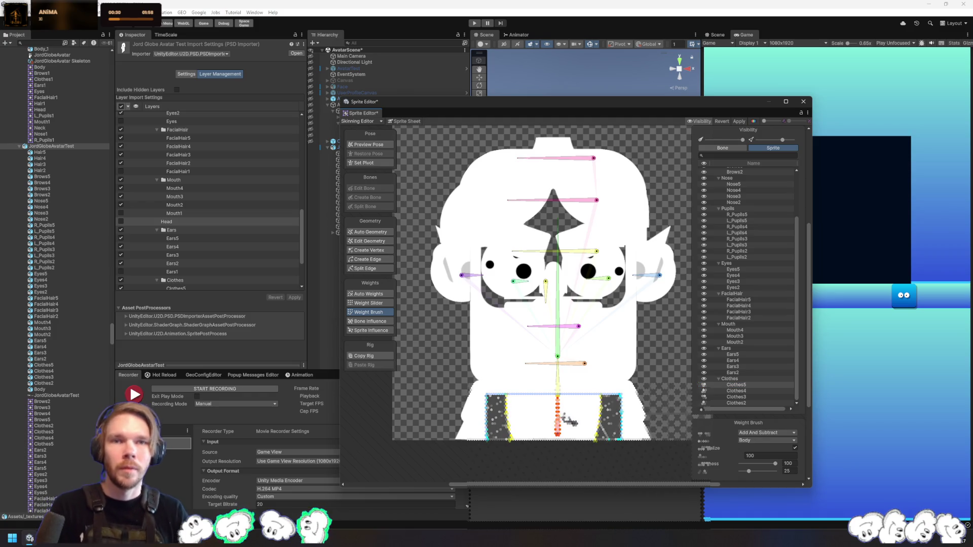
pyautogui.moveTo(569, 422); pyautogui.dragTo(451, 413)
pyautogui.click(738, 389)
pyautogui.moveTo(630, 423)
pyautogui.mouseDown()
pyautogui.moveTo(645, 415)
pyautogui.moveTo(649, 479)
pyautogui.mouseUp()
pyautogui.click(739, 399)
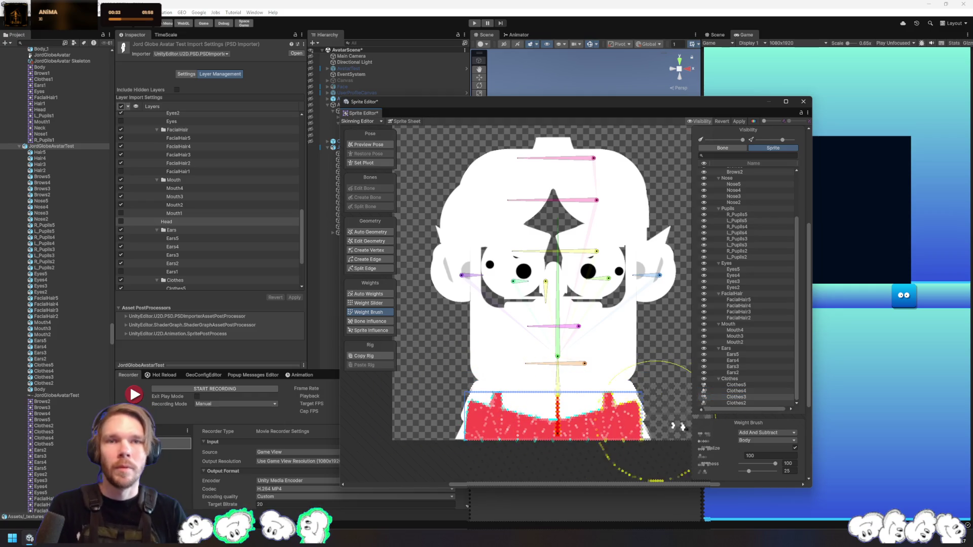
pyautogui.click(758, 404)
pyautogui.moveTo(630, 423); pyautogui.dragTo(601, 414)
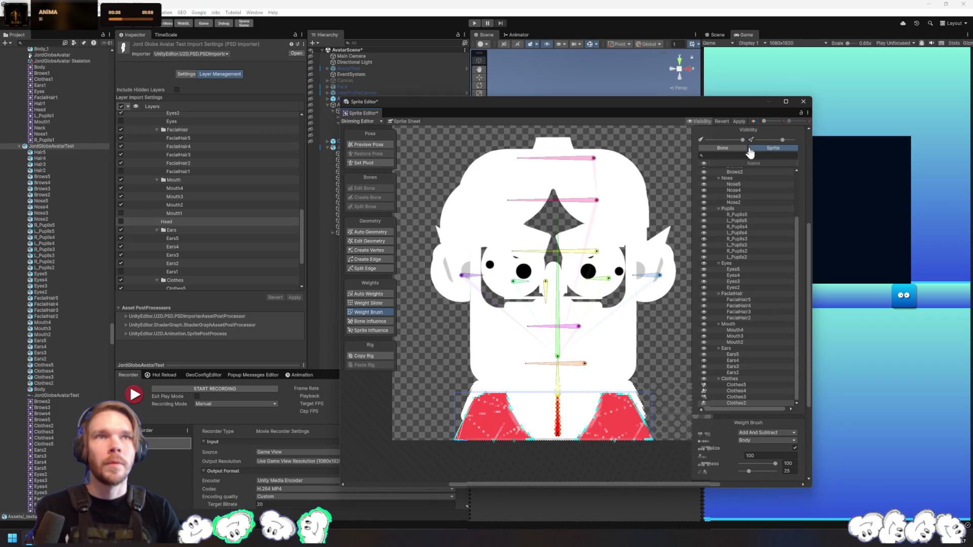
pyautogui.click(738, 121)
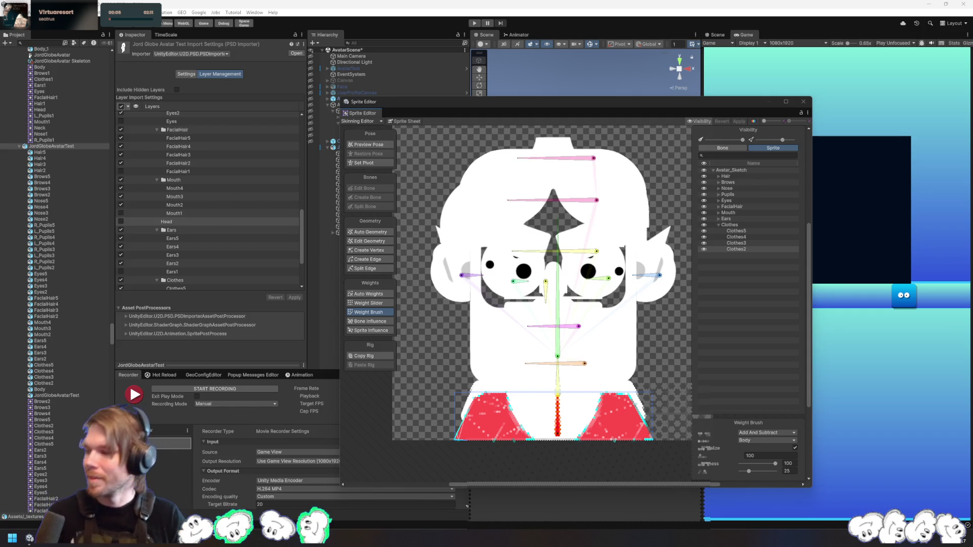
# Switch to Rider, place the cursor on line 61 of MindTheMinesDuelData.cs, then return to Unity
pyautogui.hotkey('alt', 'Tab')
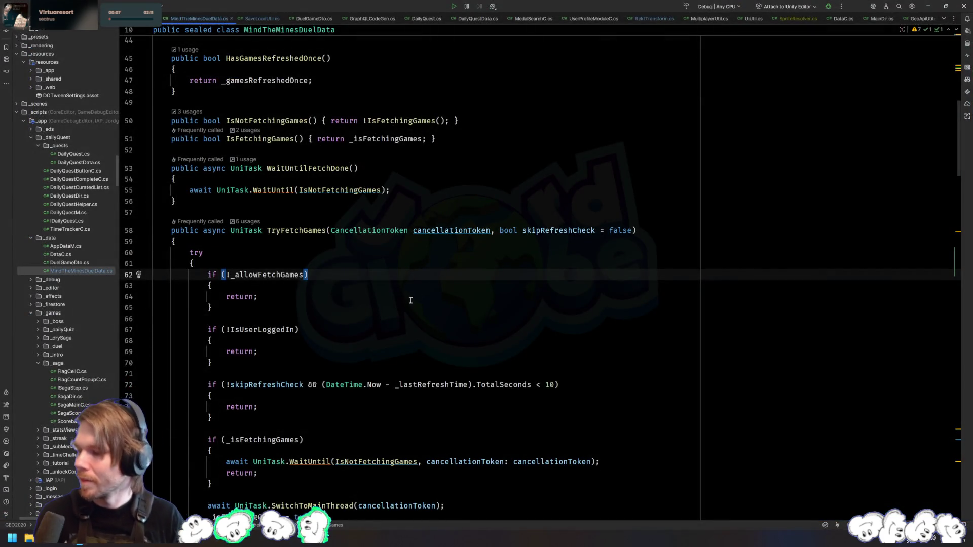
pyautogui.click(450, 262)
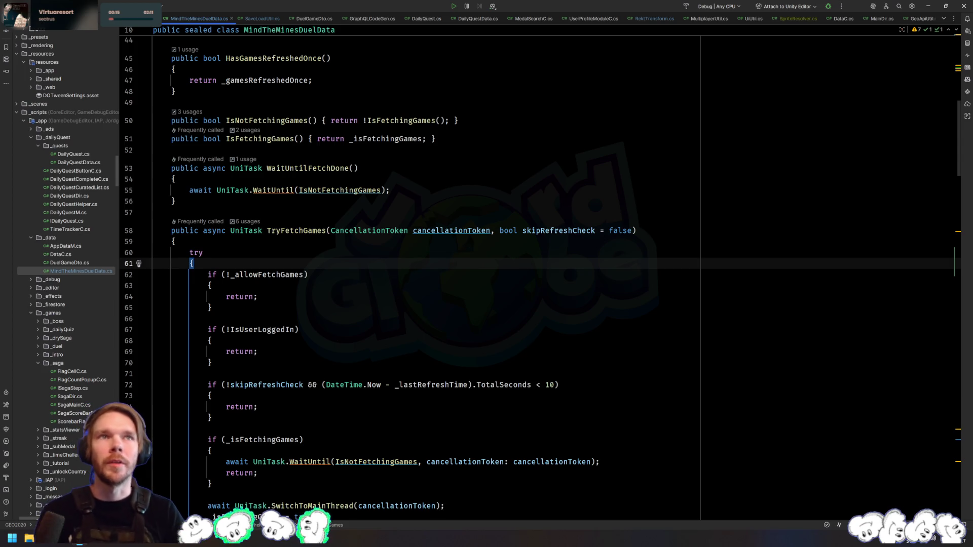
pyautogui.click(79, 545)
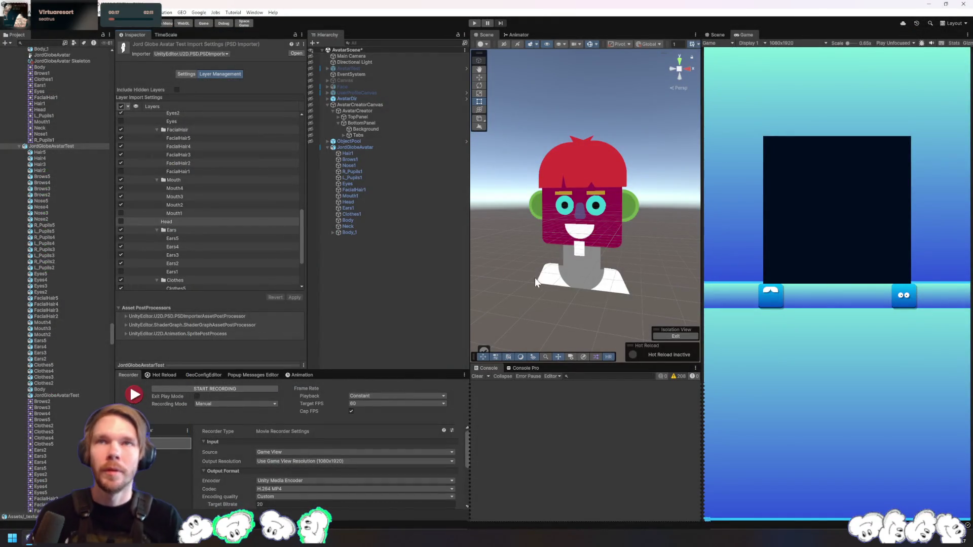
# For JordGlobeAvatar, create a new clip saved over _avatar's AvatarHeadAnimation-Static.anim
pyautogui.click(370, 147)
pyautogui.click(332, 232)
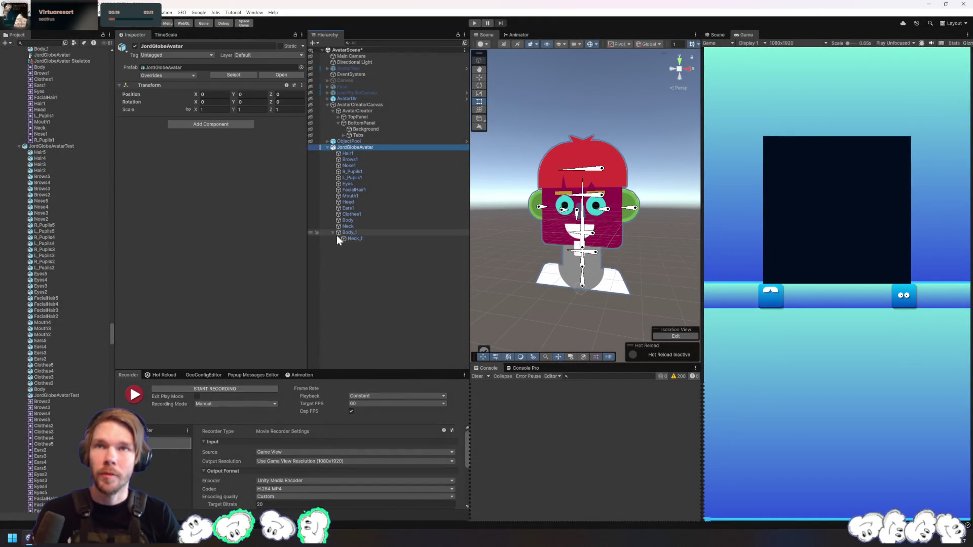
pyautogui.click(302, 375)
pyautogui.moveTo(327, 370); pyautogui.dragTo(329, 308)
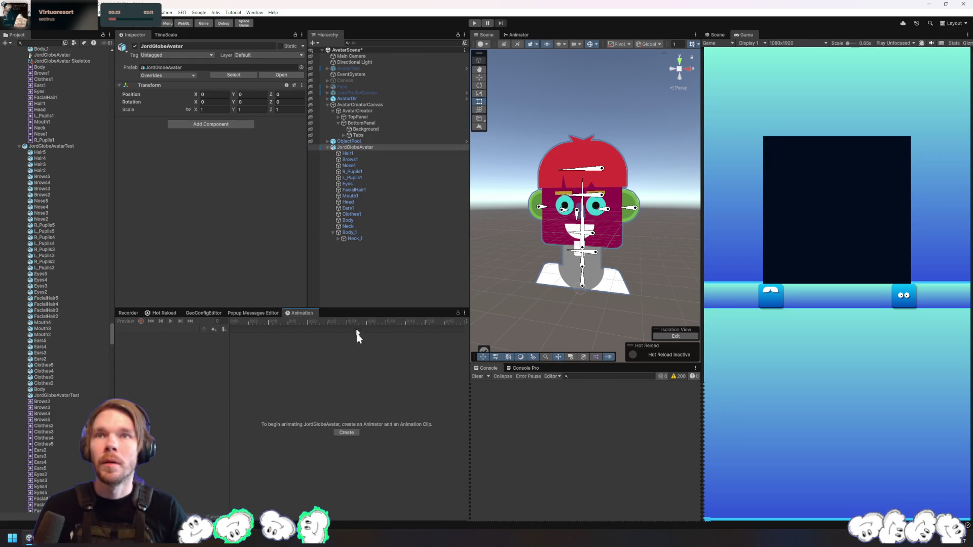
pyautogui.click(344, 432)
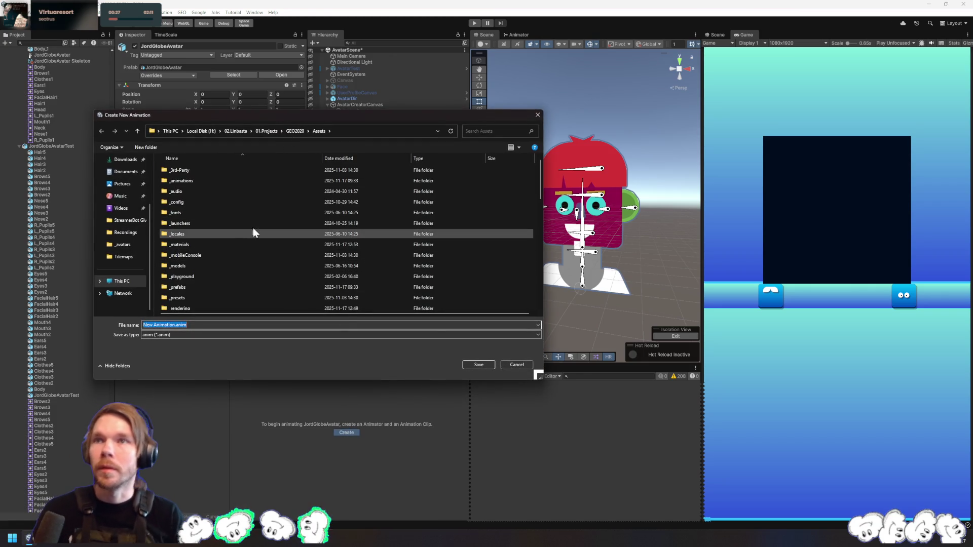
pyautogui.doubleClick(224, 182)
pyautogui.doubleClick(195, 172)
pyautogui.doubleClick(223, 181)
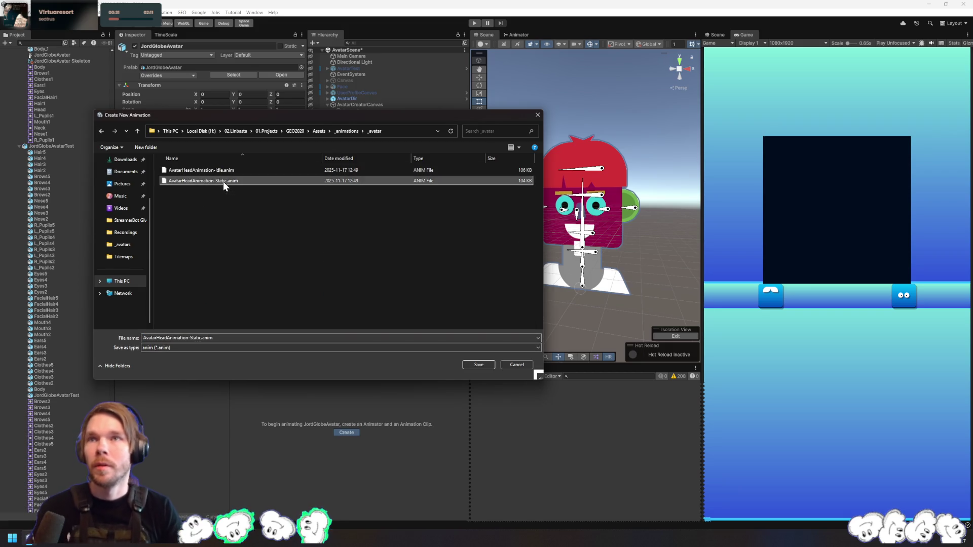
pyautogui.click(502, 267)
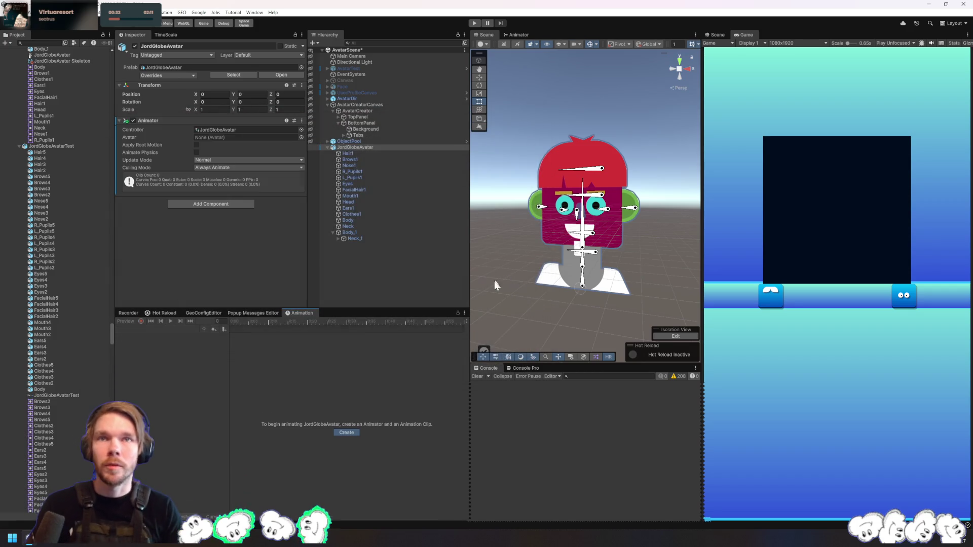
# Turn on keyframe recording and select every avatar bone from Body_1 through Nose
pyautogui.click(357, 233)
pyautogui.keyDown('shift'); pyautogui.click(363, 154); pyautogui.keyUp('shift')
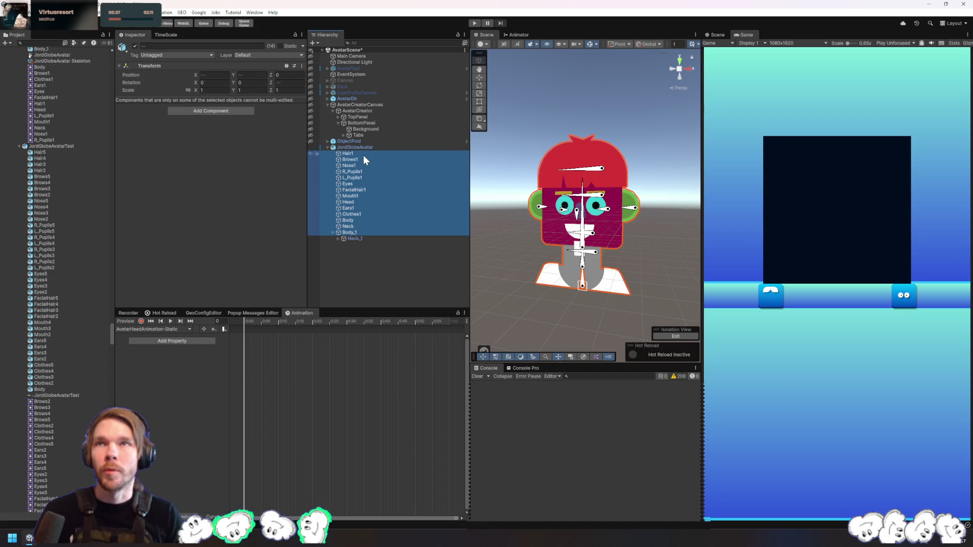
pyautogui.click(140, 322)
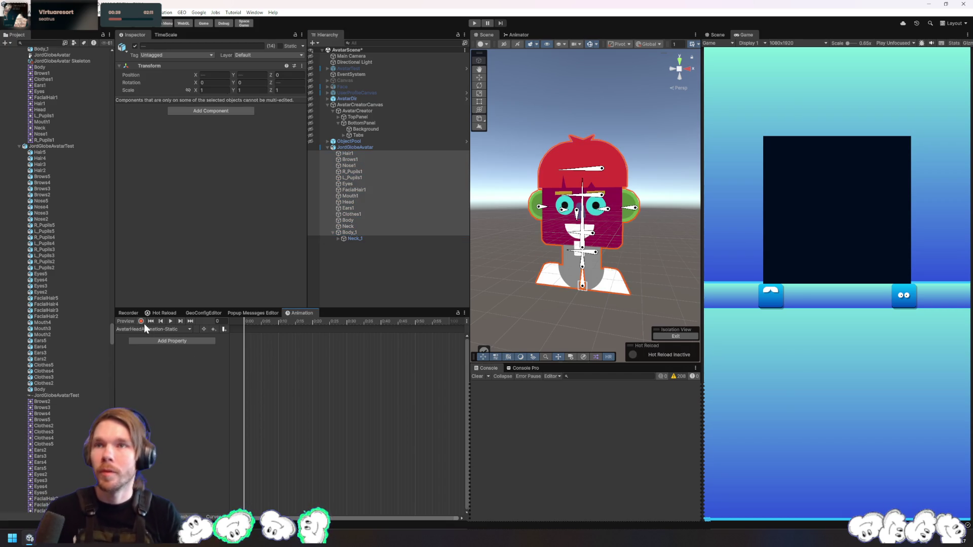
pyautogui.click(339, 253)
pyautogui.click(338, 239)
pyautogui.click(345, 246)
pyautogui.press('Right')
pyautogui.press('Down')
pyautogui.press('Down')
pyautogui.press('Down')
pyautogui.press('Down')
pyautogui.press('Right')
pyautogui.press('Down')
pyautogui.press('Down')
pyautogui.press('Down')
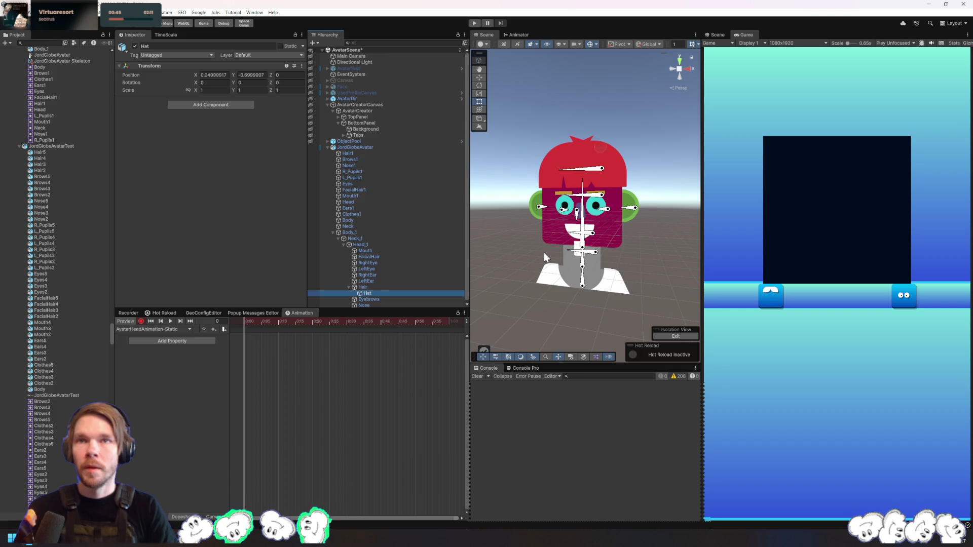
pyautogui.keyDown('shift'); pyautogui.click(367, 231); pyautogui.keyUp('shift')
# Key Rotation, Position and Scale on all selected bones, entering Rotation X as 0
pyautogui.click(214, 82)
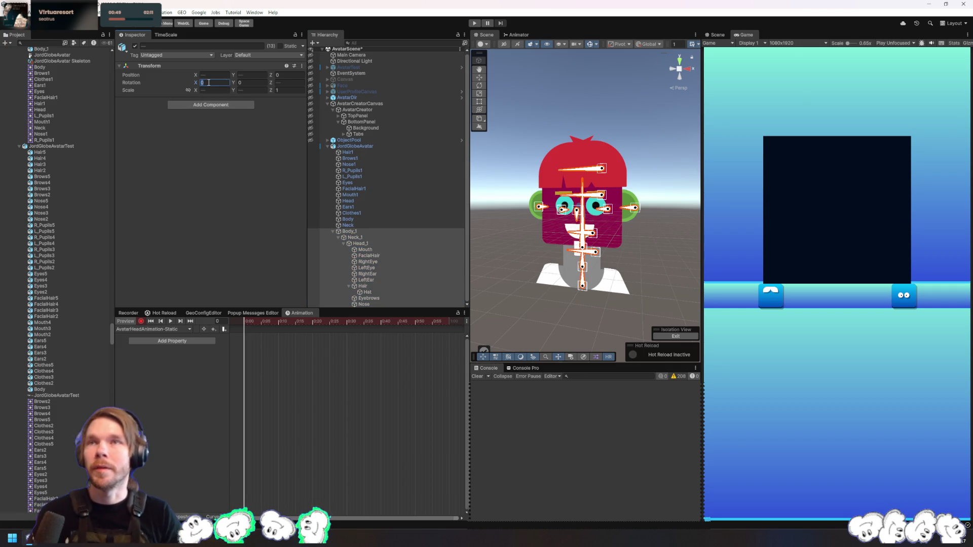
pyautogui.write('0')
pyautogui.press('Tab')
pyautogui.hotkey('shift', 'Tab')
pyautogui.hotkey('shift', 'Tab')
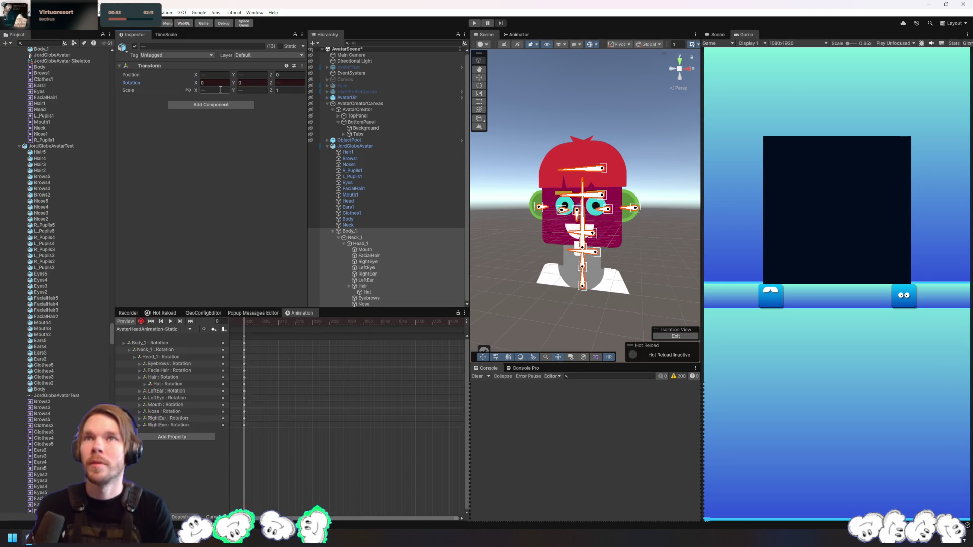
pyautogui.press('Tab')
pyautogui.press('Tab')
pyautogui.press('Tab')
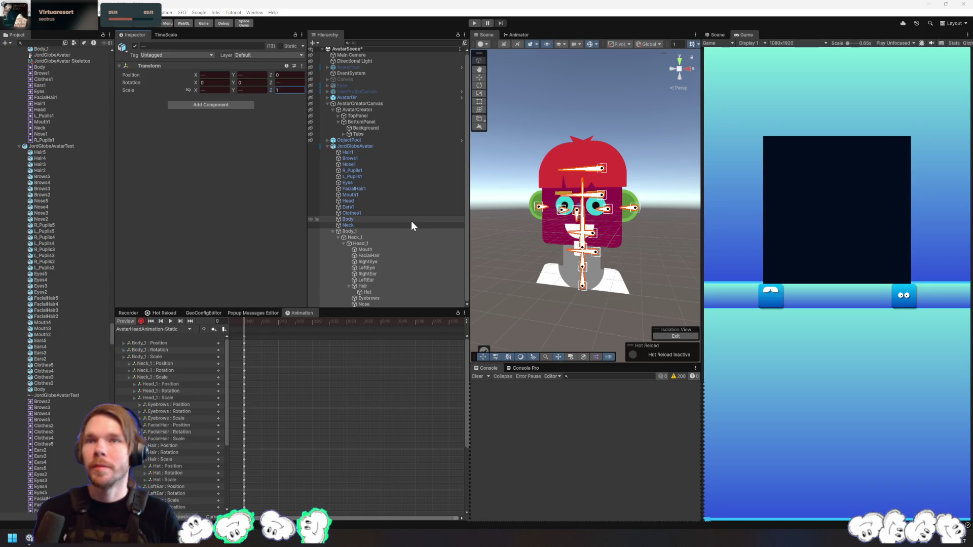
pyautogui.click(164, 329)
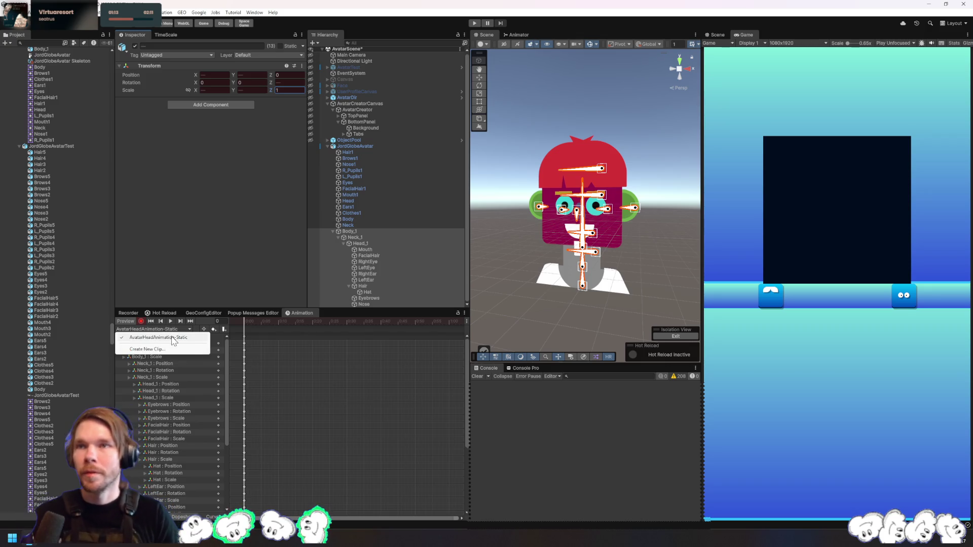
# Create the AvatarHeadAnimation-Idle clip, replacing the existing Idle animation file
pyautogui.click(166, 350)
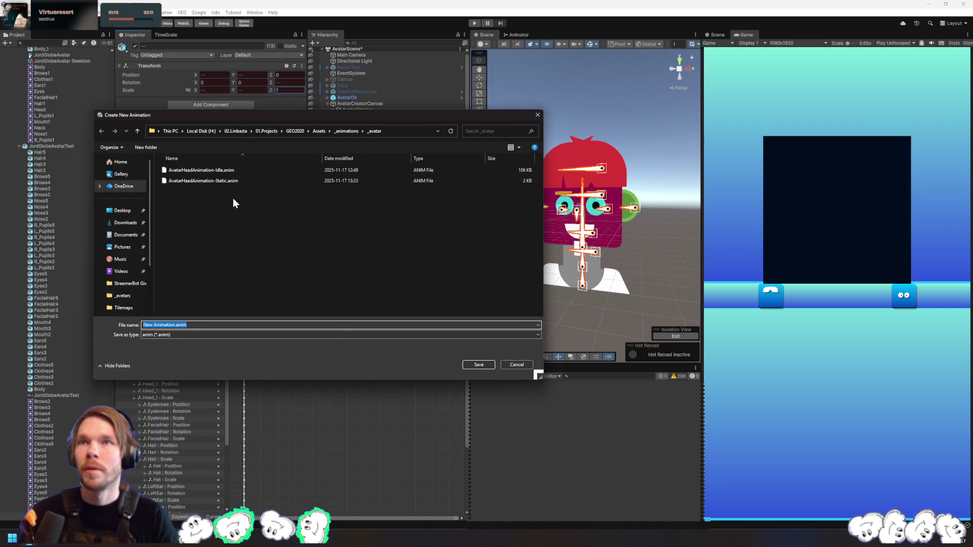
pyautogui.doubleClick(226, 172)
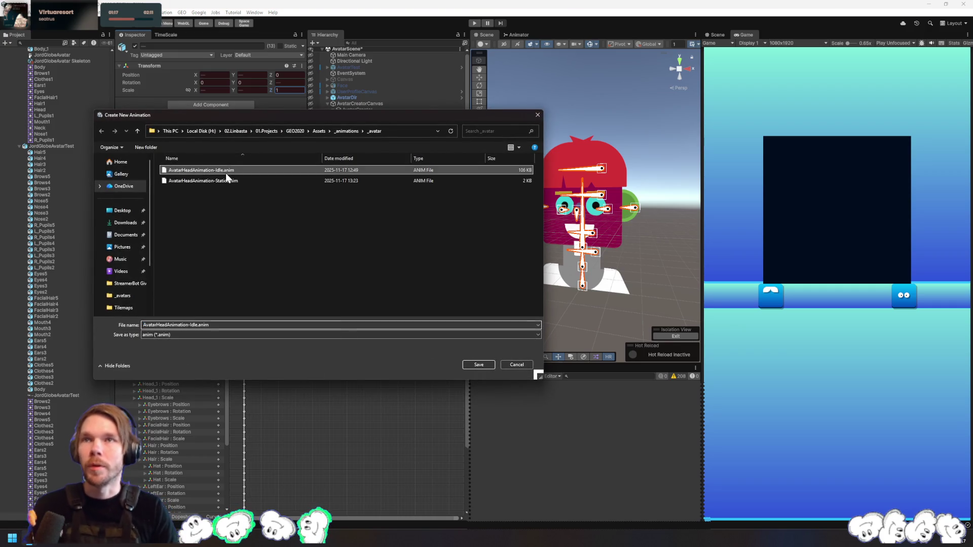
pyautogui.click(505, 268)
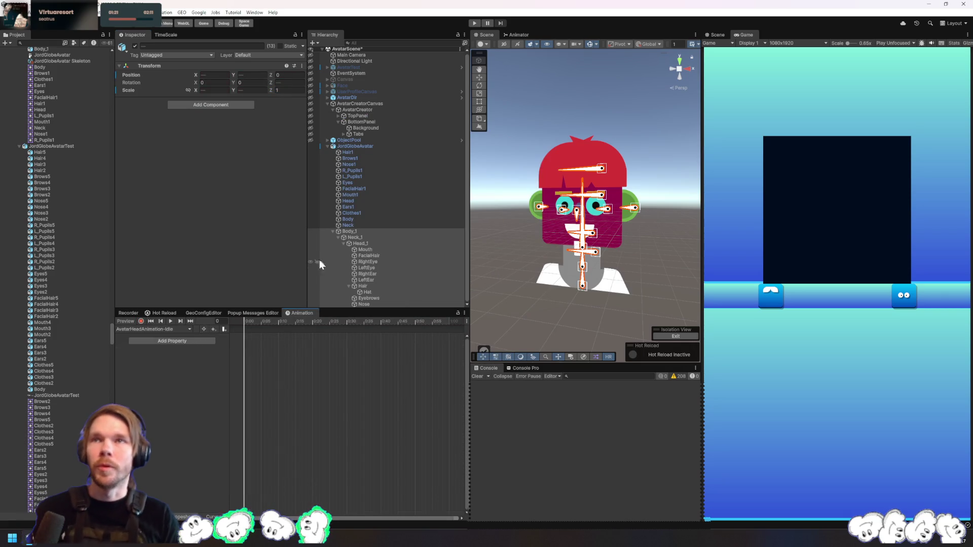
# With recording on, key Position, Rotation and Scale for all selected bones at frame 0
pyautogui.click(213, 82)
pyautogui.write('1')
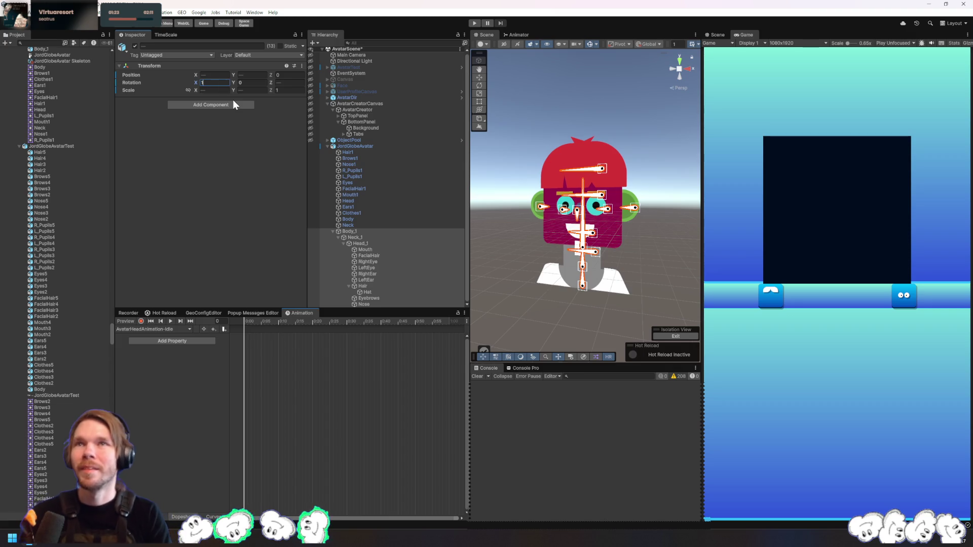
pyautogui.press('BackSpace')
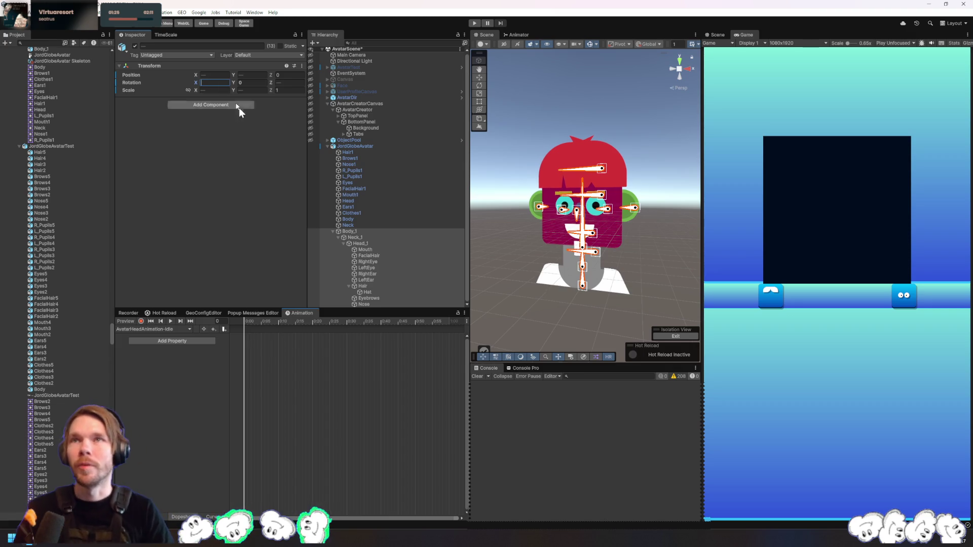
pyautogui.click(142, 321)
pyautogui.write('0')
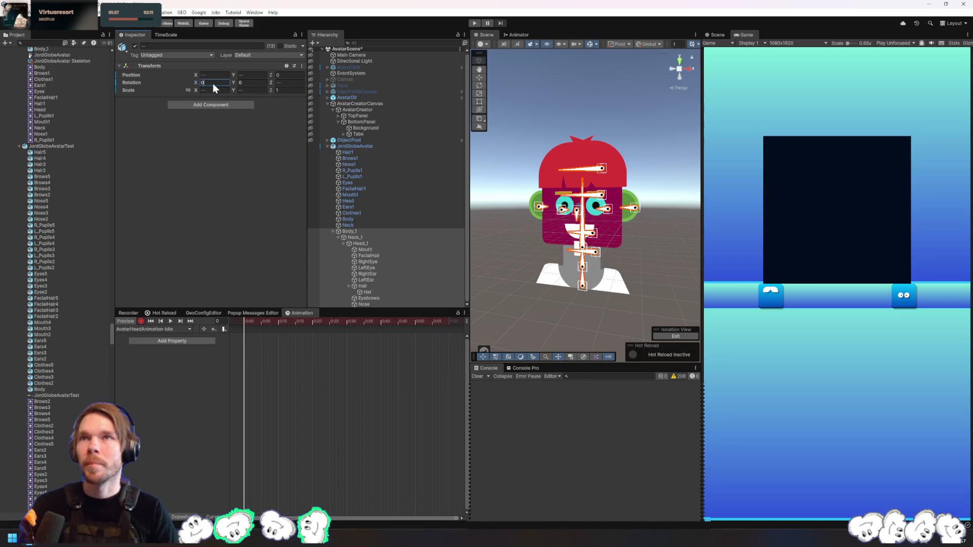
pyautogui.hotkey('shift', 'Tab')
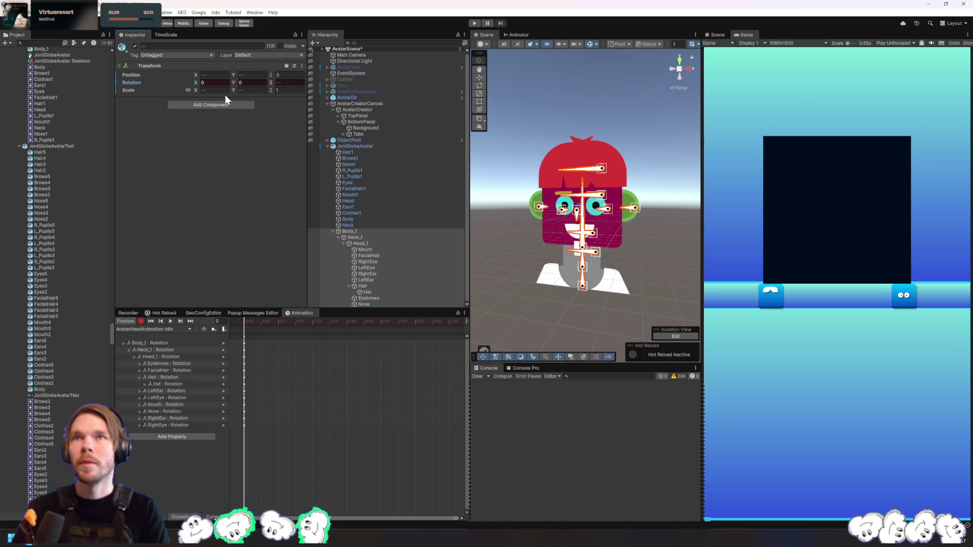
pyautogui.press('Tab')
pyautogui.press('Tab')
pyautogui.press('Tab')
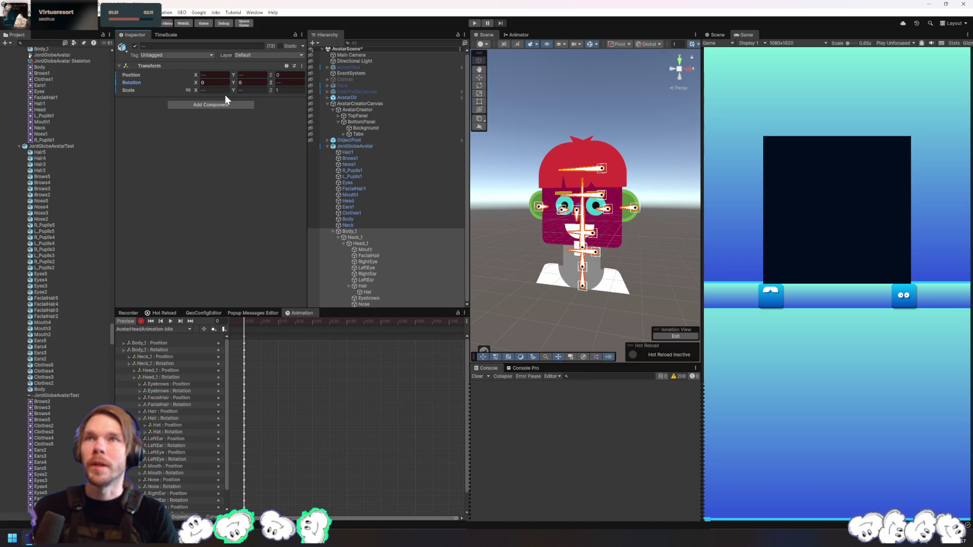
pyautogui.press('Tab')
pyautogui.press('Tab')
pyautogui.press('Tab')
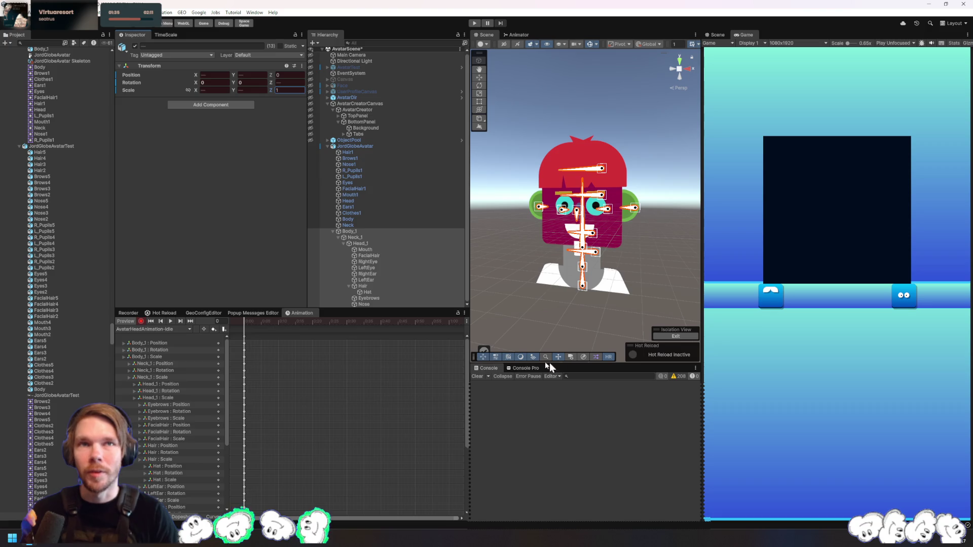
pyautogui.press('Return')
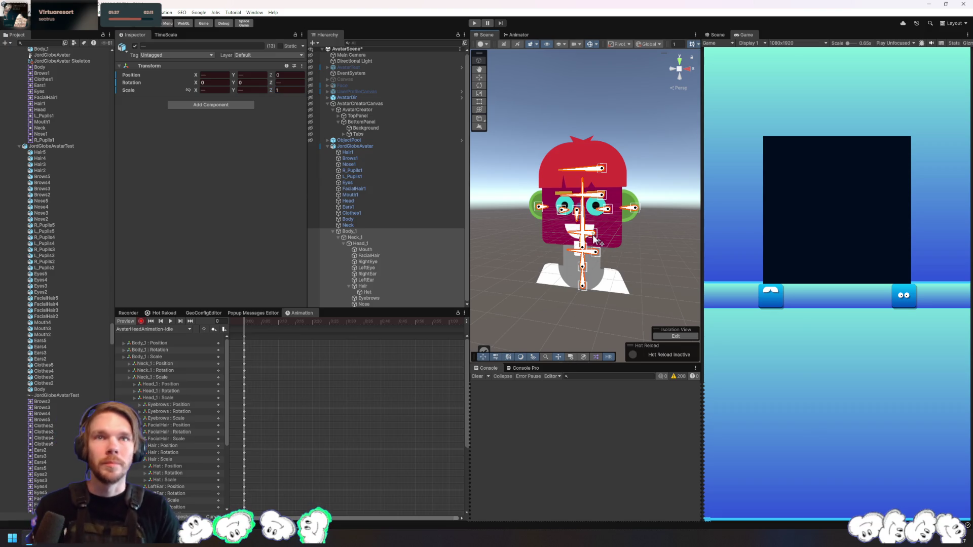
pyautogui.scroll(-2, 175, 444)
pyautogui.scroll(2, 175, 444)
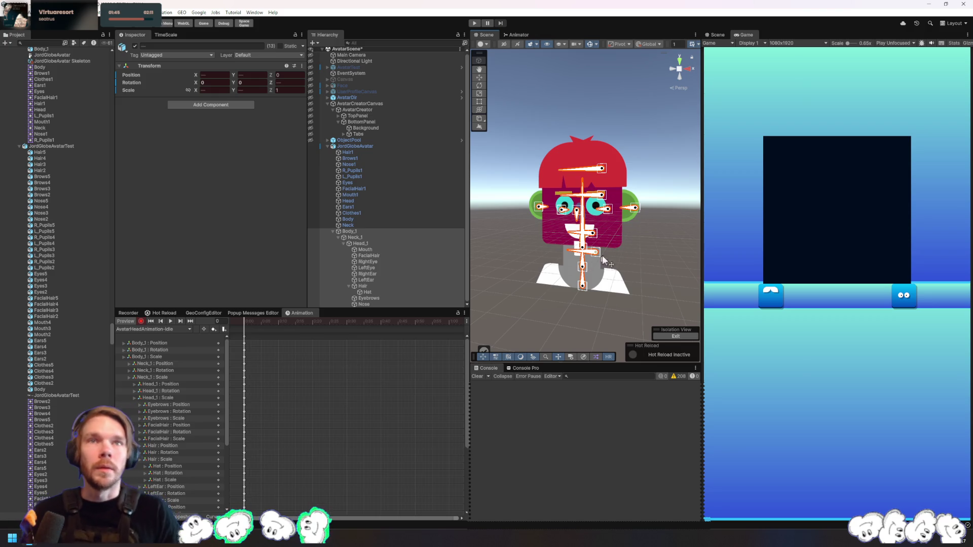
# Select the mustache FacialHair and move it slightly up on the face
pyautogui.click(635, 272)
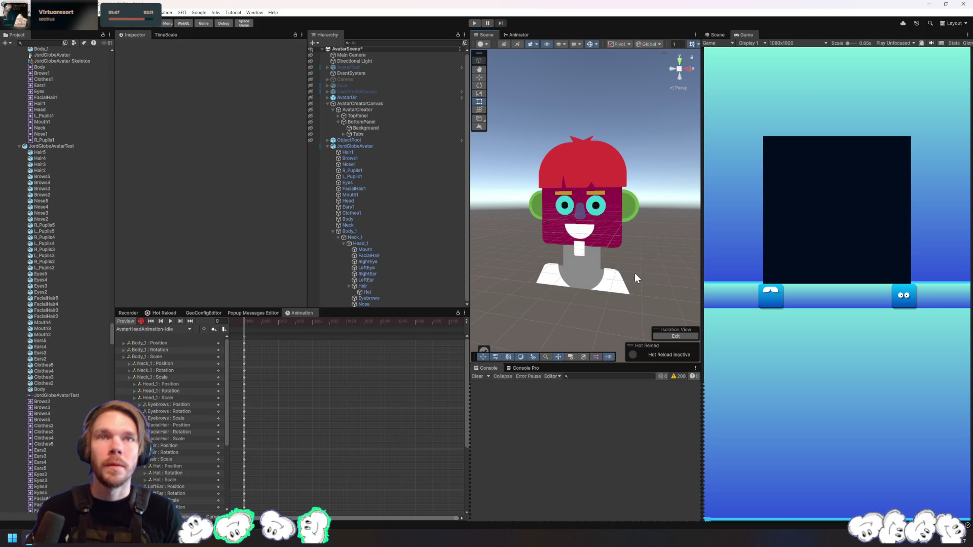
pyautogui.click(344, 233)
pyautogui.click(583, 194)
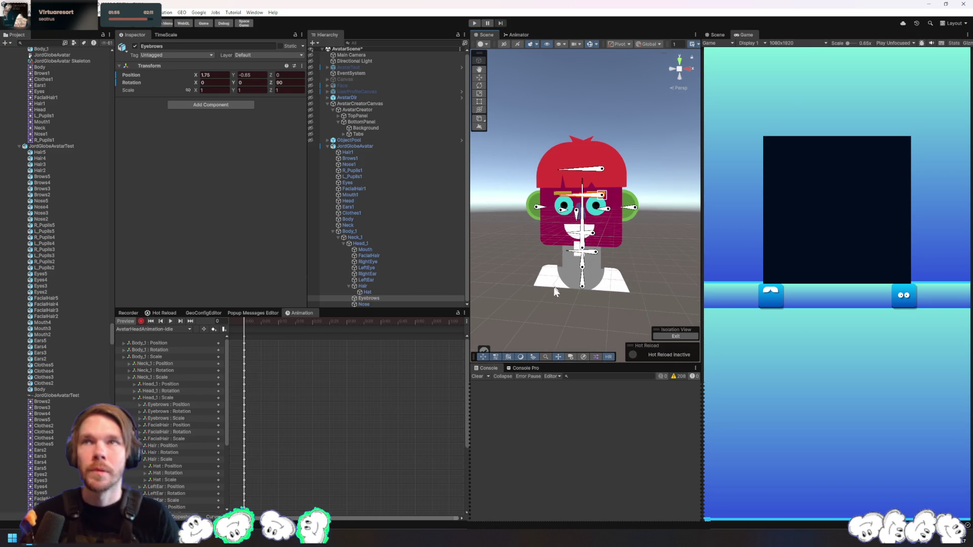
pyautogui.click(592, 255)
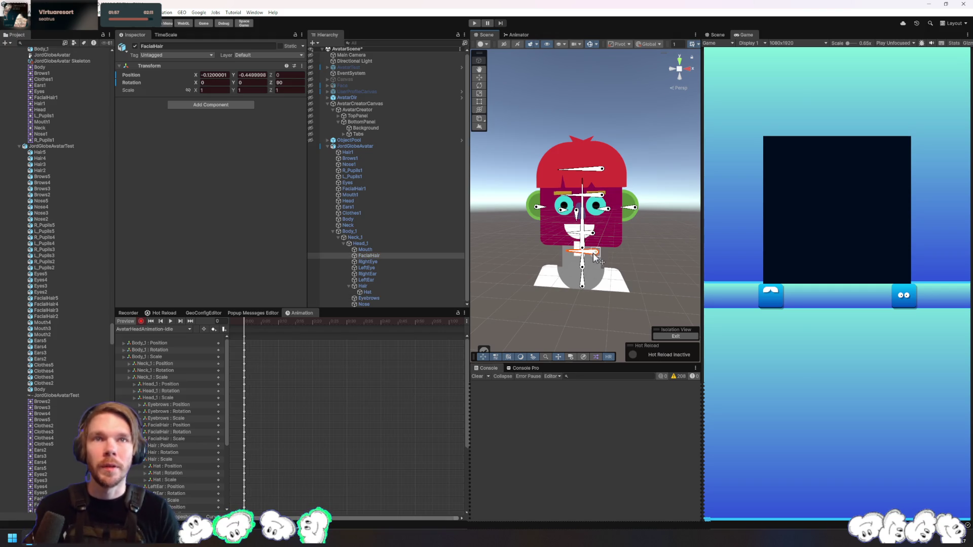
pyautogui.click(601, 233)
pyautogui.click(603, 233)
pyautogui.click(605, 232)
pyautogui.click(635, 236)
pyautogui.scroll(1, 635, 236)
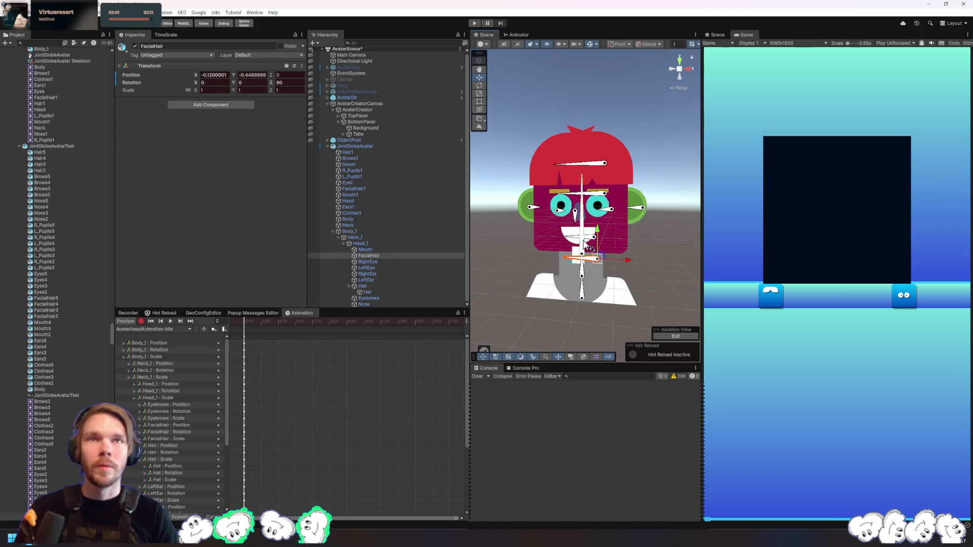
pyautogui.moveTo(598, 227); pyautogui.dragTo(598, 223)
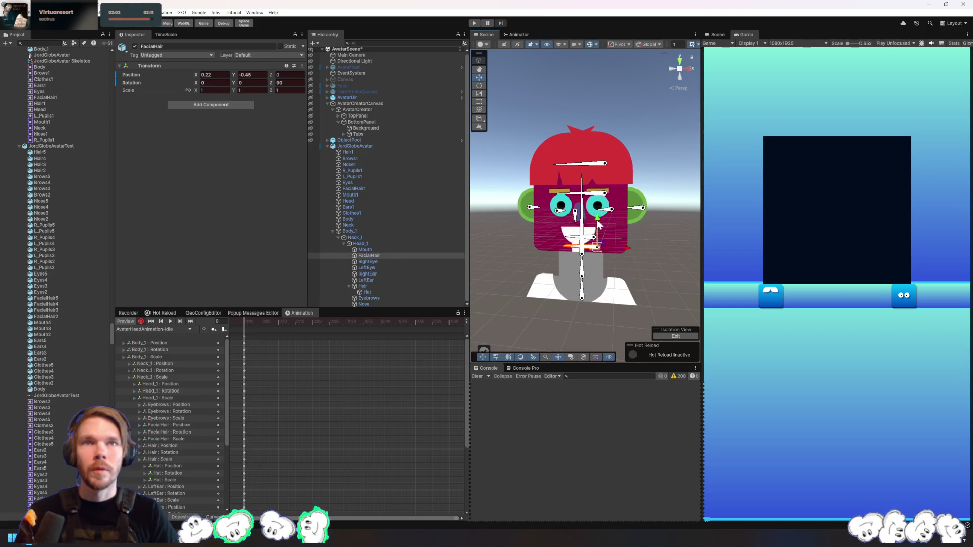
# Tilt the head about 19 degrees at Neck_1, shifting it slightly left
pyautogui.click(584, 255)
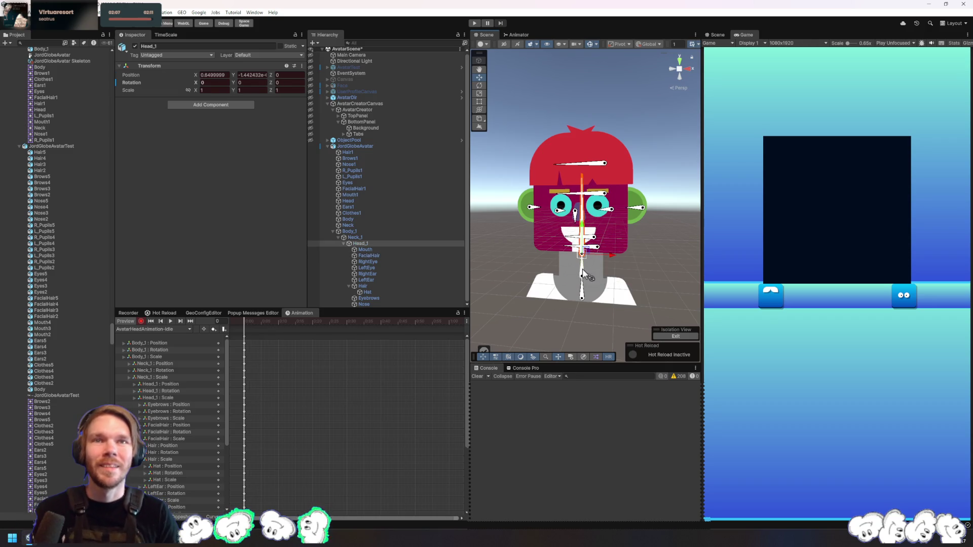
pyautogui.click(586, 276)
pyautogui.click(591, 256)
pyautogui.click(590, 257)
pyautogui.click(588, 254)
pyautogui.click(605, 273)
pyautogui.scroll(5, 603, 274)
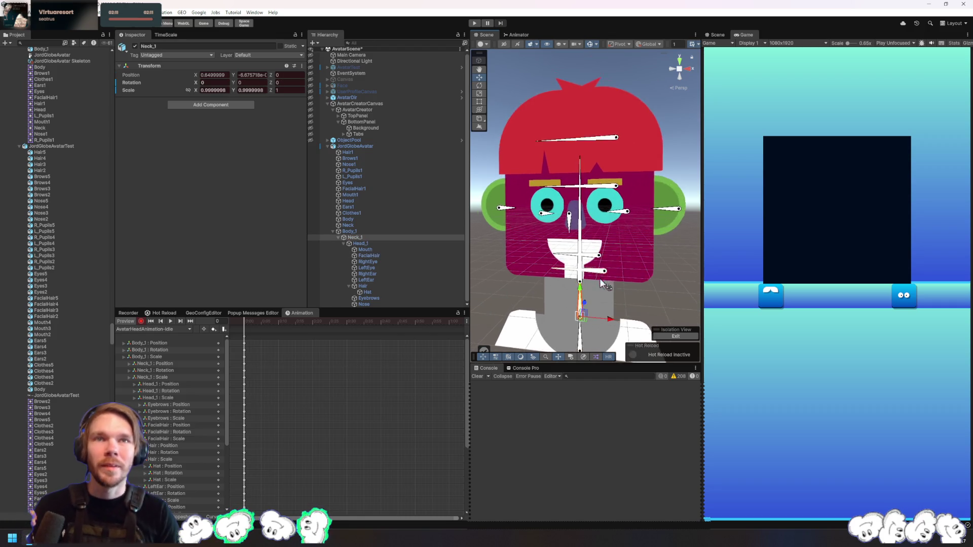
pyautogui.moveTo(584, 300)
pyautogui.mouseDown()
pyautogui.moveTo(579, 278)
pyautogui.moveTo(627, 279)
pyautogui.mouseUp()
pyautogui.scroll(-2, 586, 278)
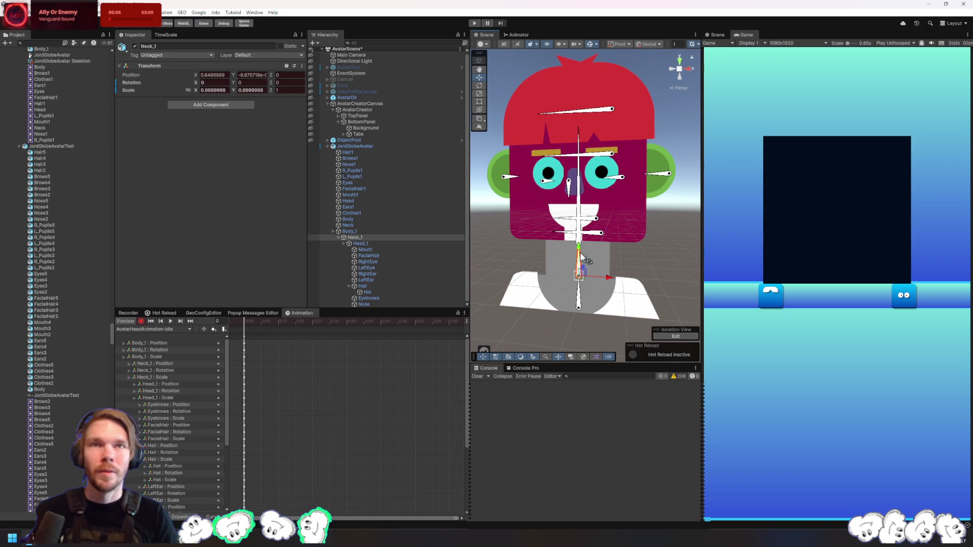
pyautogui.moveTo(583, 243)
pyautogui.mouseDown()
pyautogui.moveTo(604, 284)
pyautogui.moveTo(523, 275)
pyautogui.moveTo(654, 288)
pyautogui.mouseUp()
pyautogui.moveTo(586, 260)
pyautogui.mouseDown()
pyautogui.moveTo(507, 253)
pyautogui.moveTo(625, 243)
pyautogui.mouseUp()
# Select Neck_1 with the rotate tool and move the playhead to frame 20
pyautogui.click(621, 238)
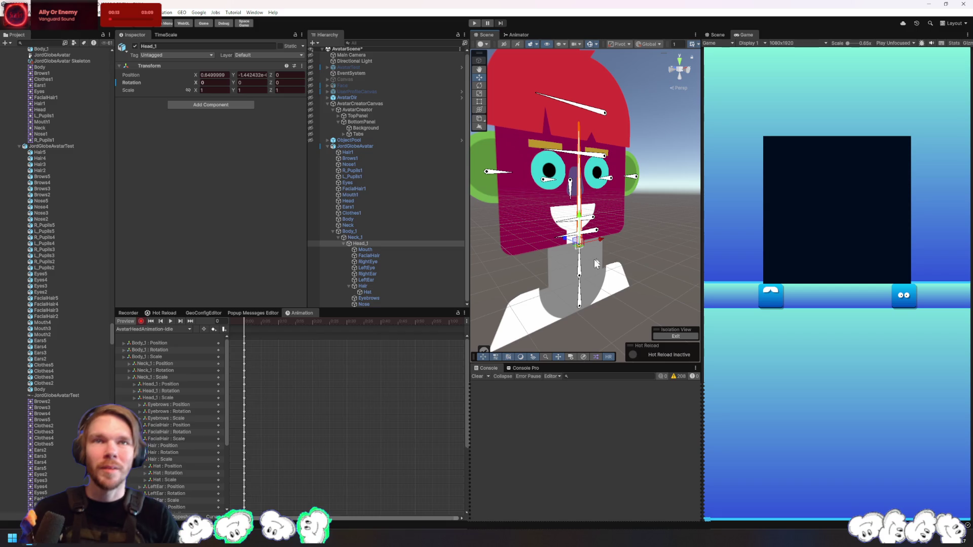
pyautogui.click(580, 287)
pyautogui.moveTo(580, 283)
pyautogui.mouseDown()
pyautogui.moveTo(537, 276)
pyautogui.moveTo(584, 266)
pyautogui.moveTo(531, 273)
pyautogui.moveTo(578, 284)
pyautogui.moveTo(594, 272)
pyautogui.moveTo(582, 304)
pyautogui.moveTo(577, 281)
pyautogui.mouseUp()
pyautogui.click(586, 269)
pyautogui.press('e')
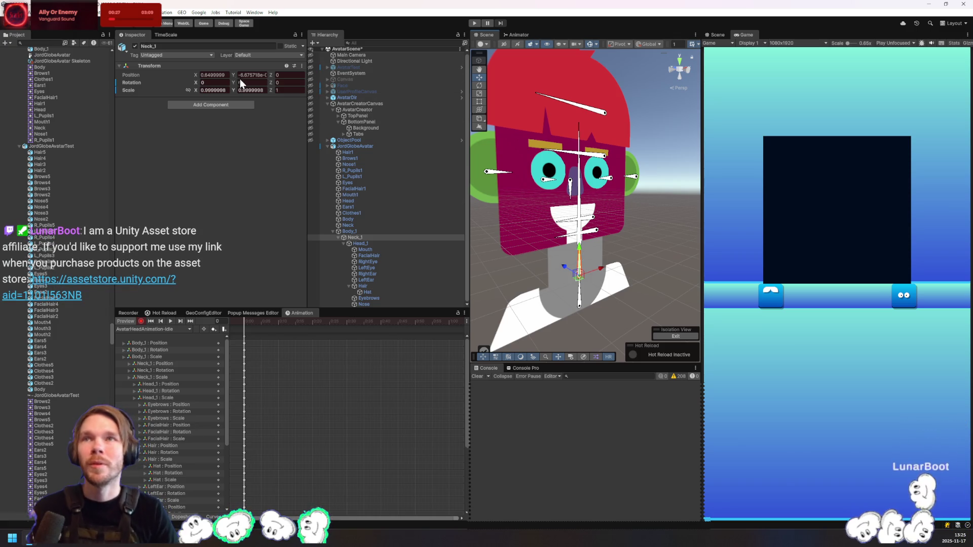
pyautogui.hscroll(3, 408, 431)
pyautogui.hscroll(-3, 280, 437)
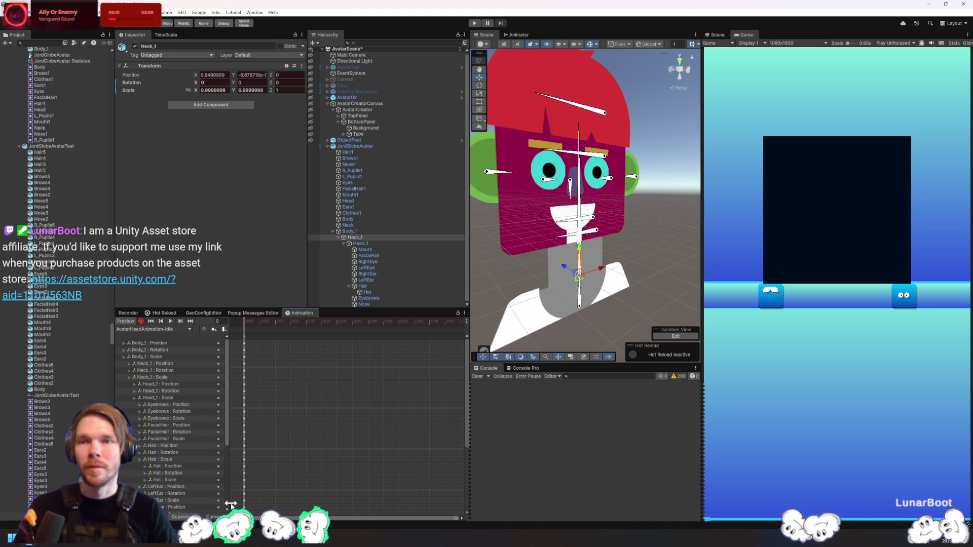
pyautogui.scroll(2, 279, 437)
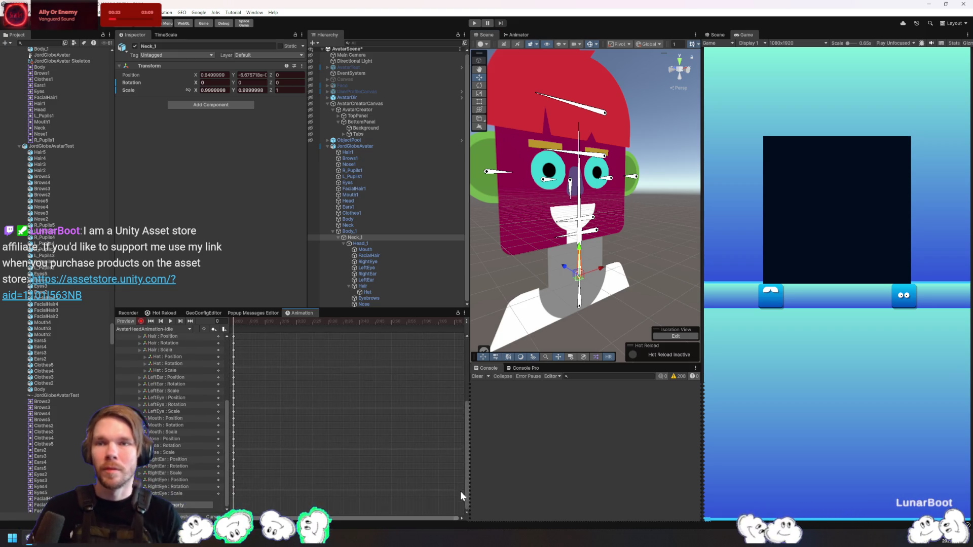
pyautogui.moveTo(309, 324); pyautogui.dragTo(297, 324)
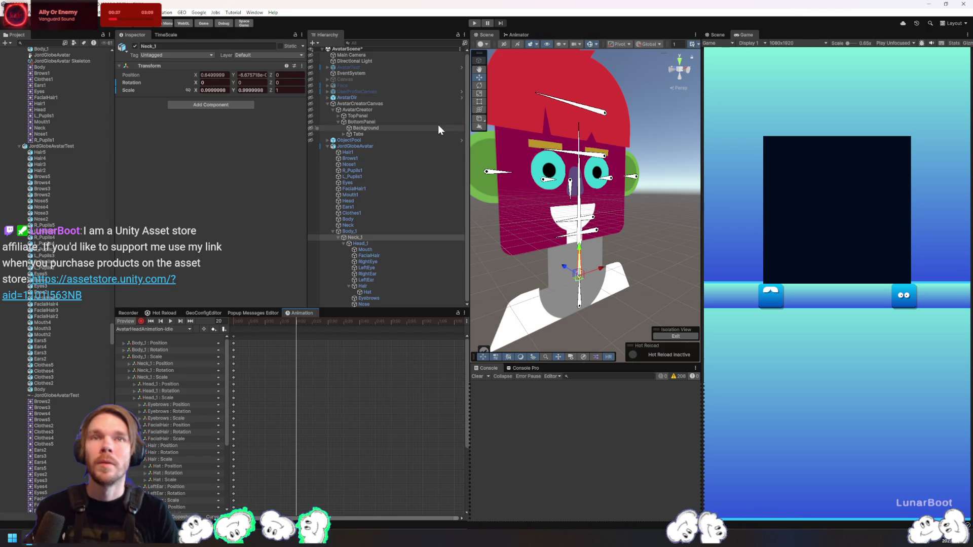
# Try Neck_1 position values of 1.21 and 1.79, revert them, then edit its Scale X
pyautogui.click(249, 75)
pyautogui.write('1.21')
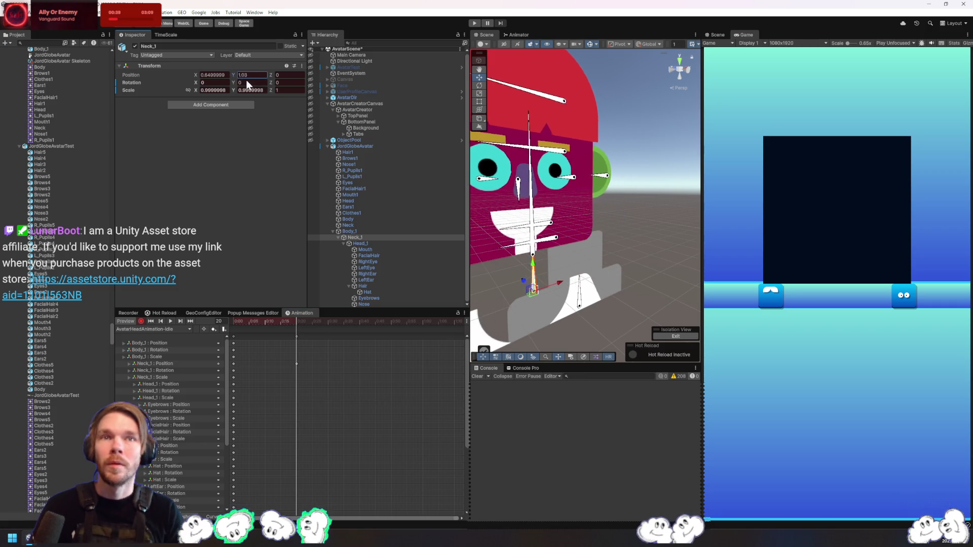
pyautogui.press('Escape')
pyautogui.click(199, 75)
pyautogui.write('1.79')
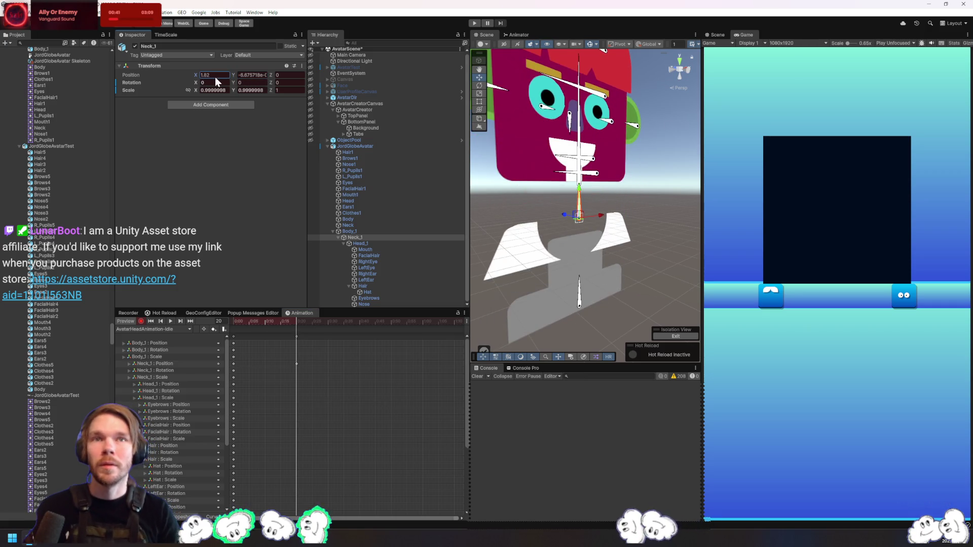
pyautogui.press('Escape')
pyautogui.click(213, 90)
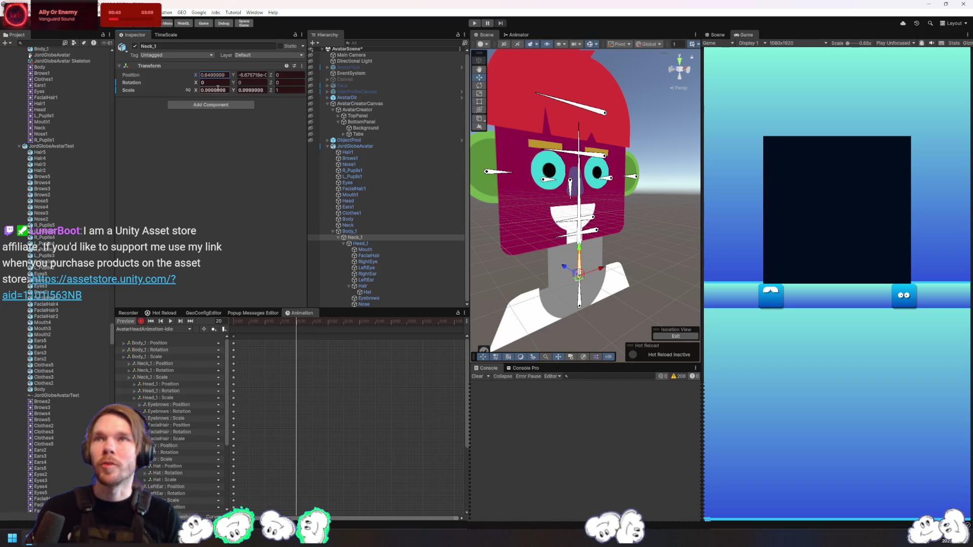
pyautogui.write('.8')
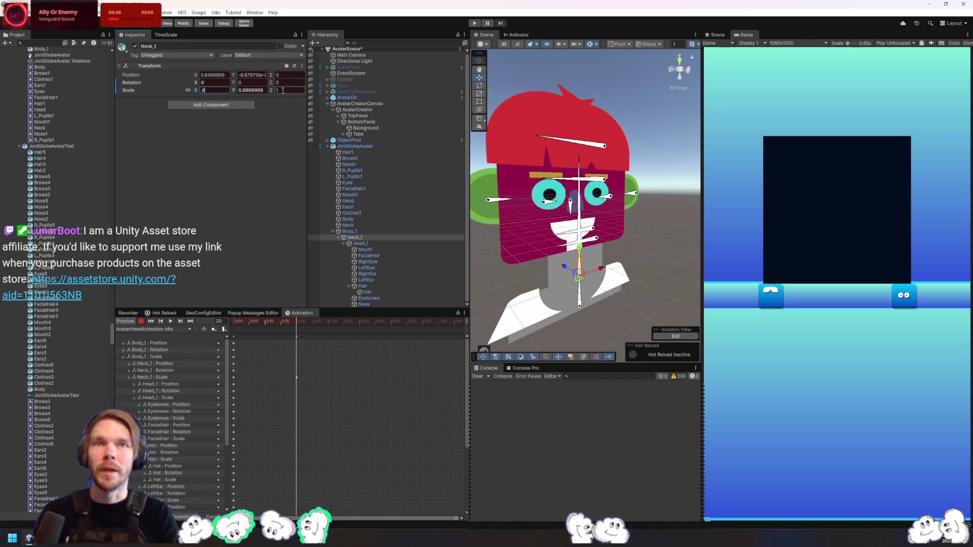
pyautogui.write('.8')
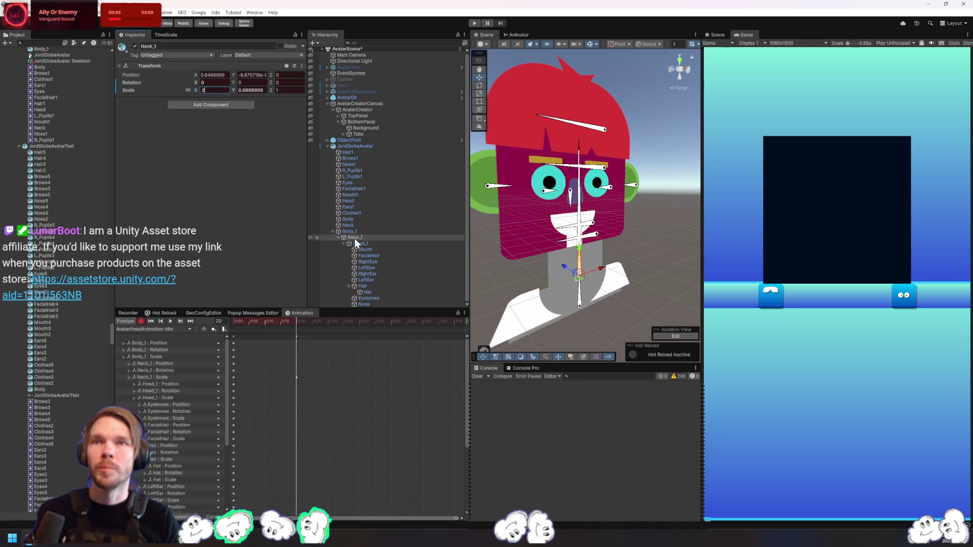
# Key Body_1 Scale X at 0.9 and Neck_1 Scale X at 1, then move the keys to frame 50
pyautogui.click(367, 231)
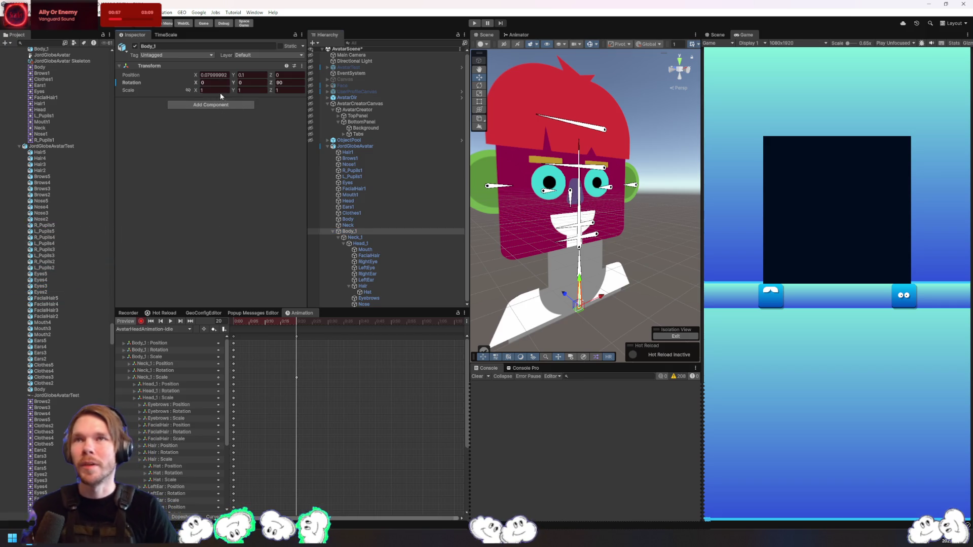
pyautogui.write('0.9')
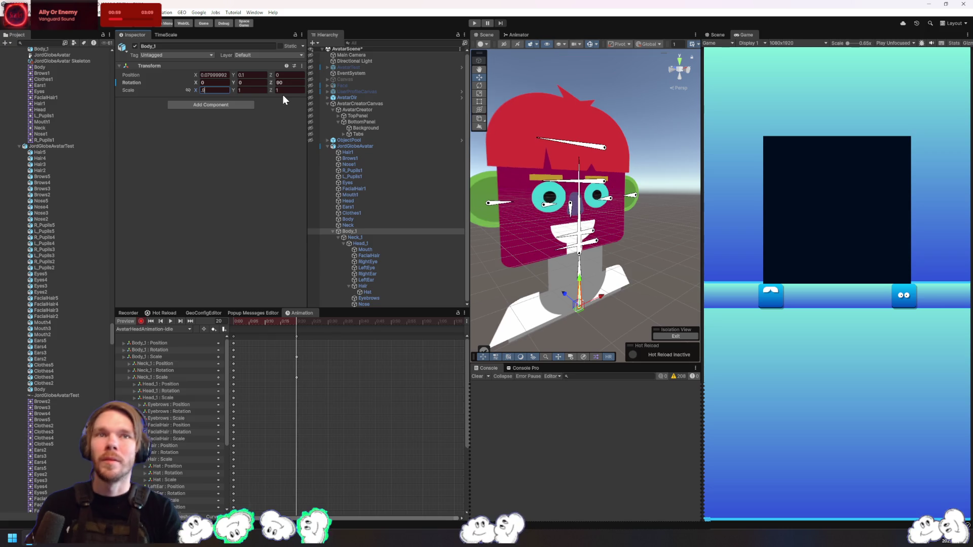
pyautogui.click(349, 237)
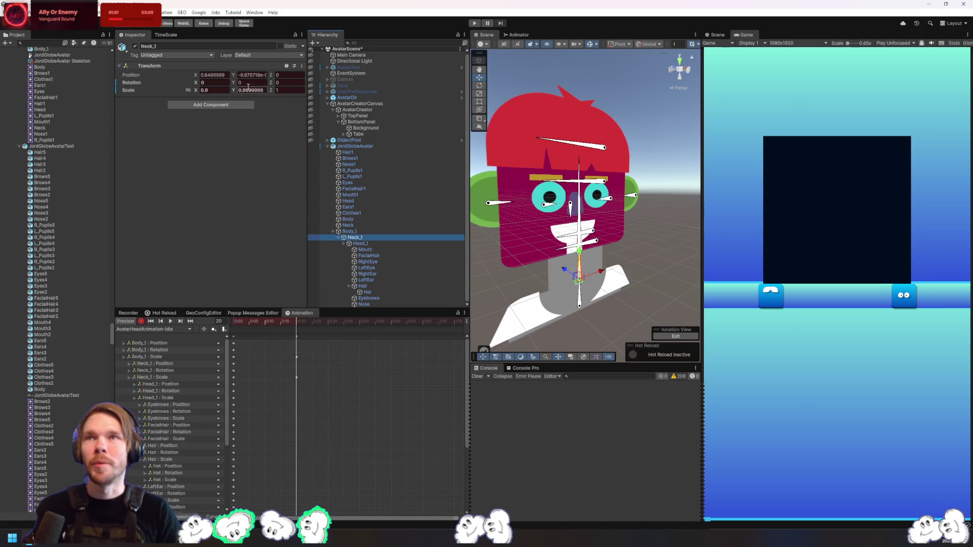
pyautogui.write('1')
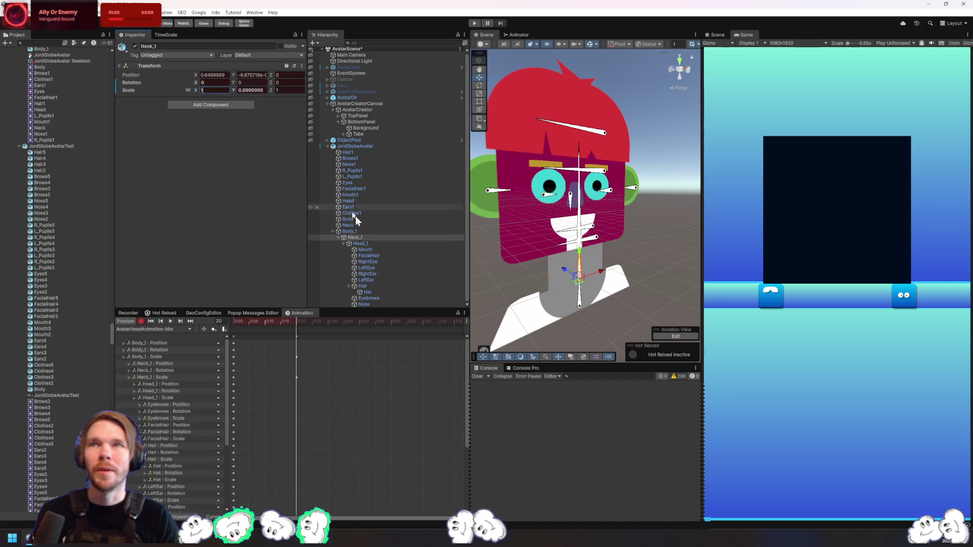
pyautogui.moveTo(296, 336)
pyautogui.mouseDown()
pyautogui.moveTo(353, 323)
pyautogui.moveTo(454, 329)
pyautogui.mouseUp()
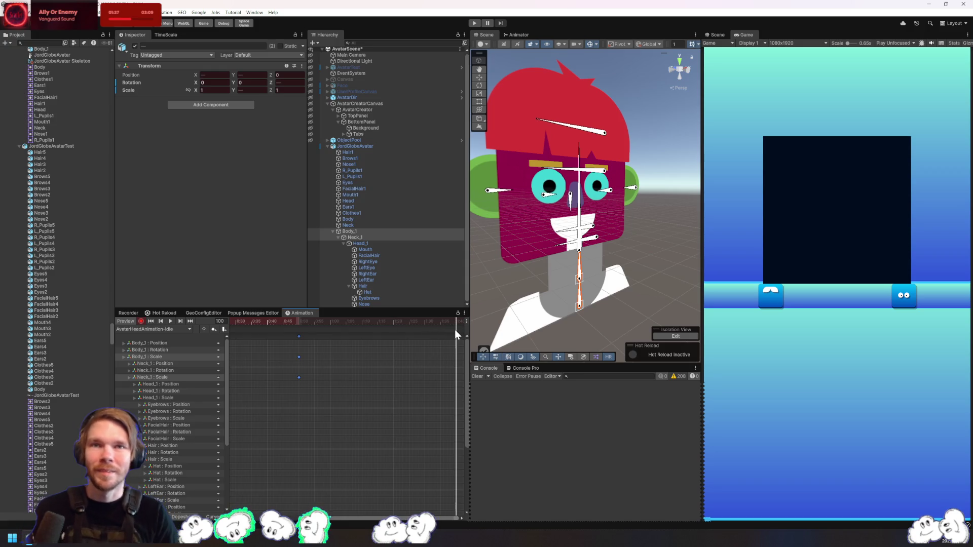
pyautogui.press('space')
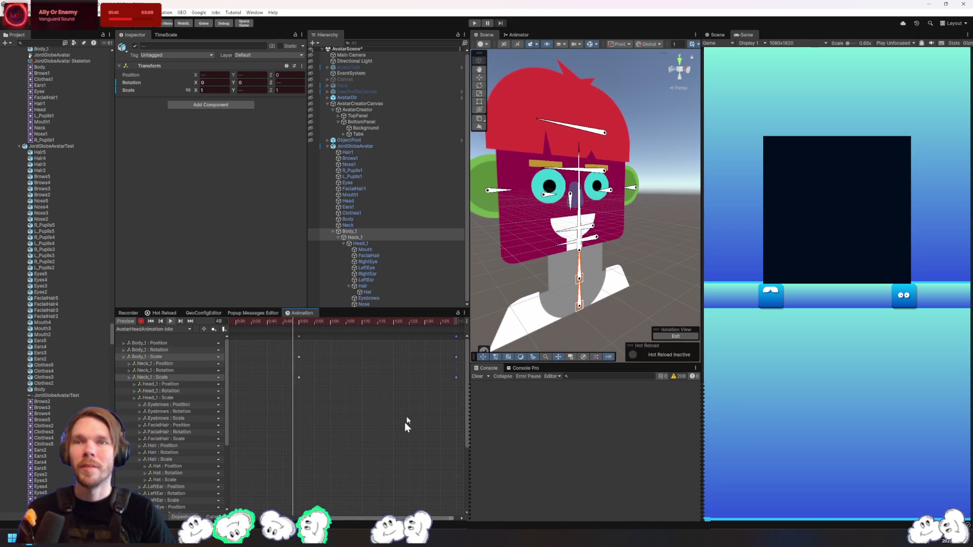
pyautogui.moveTo(357, 518); pyautogui.dragTo(300, 518)
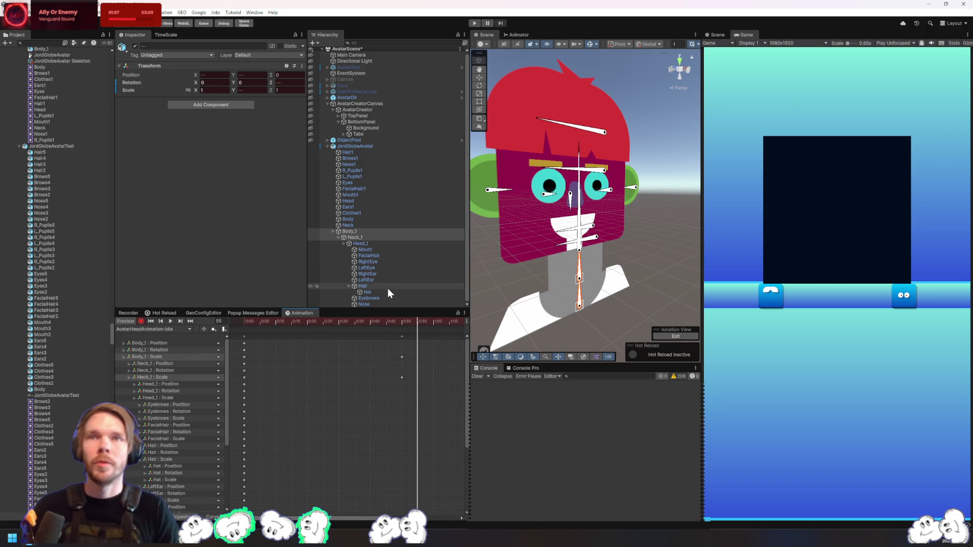
pyautogui.click(391, 274)
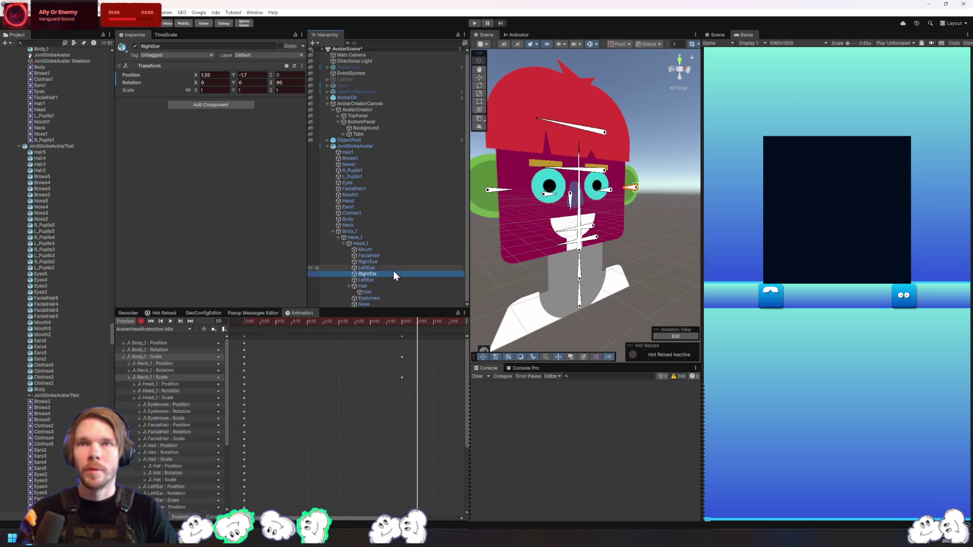
pyautogui.click(388, 261)
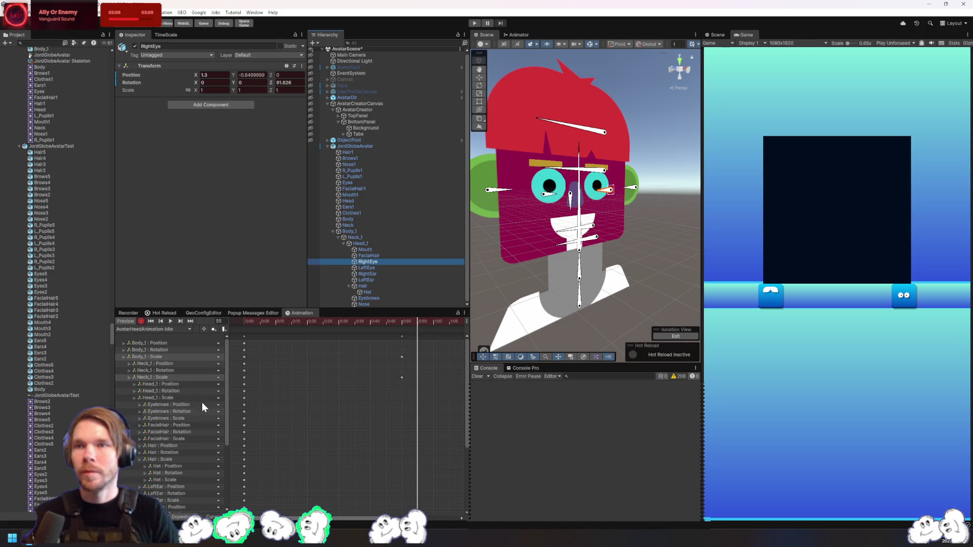
pyautogui.click(174, 343)
pyautogui.click(123, 357)
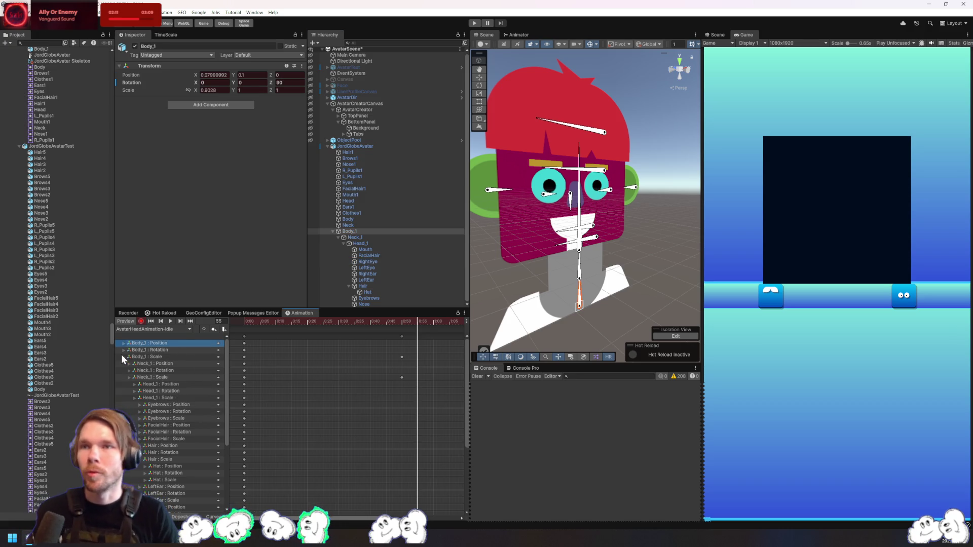
# Delete all animated property tracks from the Idle clip and return to frame 0
pyautogui.click(219, 343)
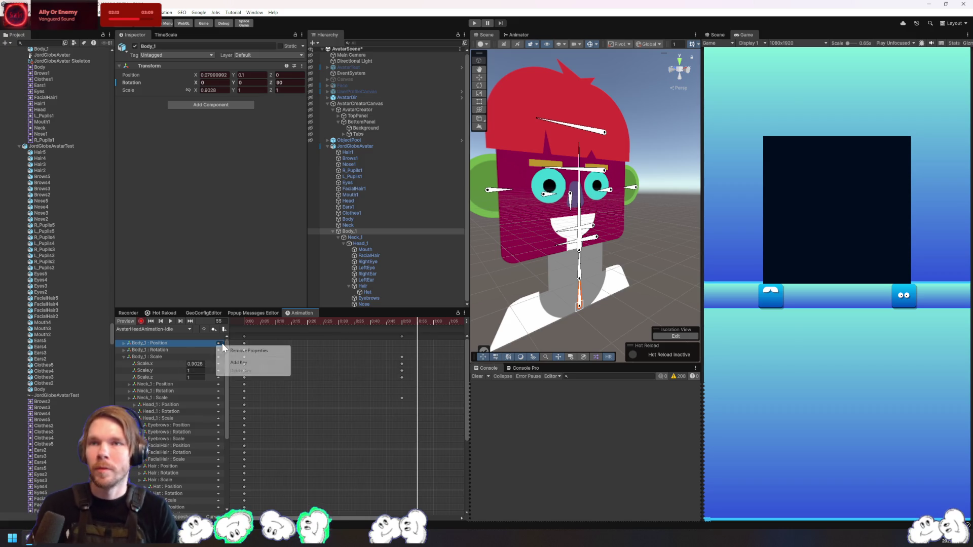
pyautogui.click(248, 351)
pyautogui.click(163, 348)
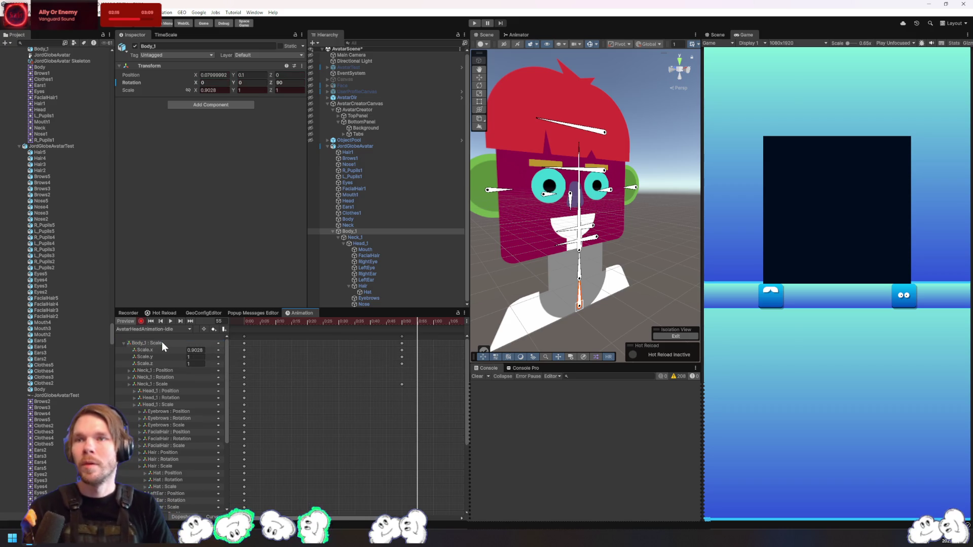
pyautogui.press('Delete')
pyautogui.press('Delete')
pyautogui.press('Delete')
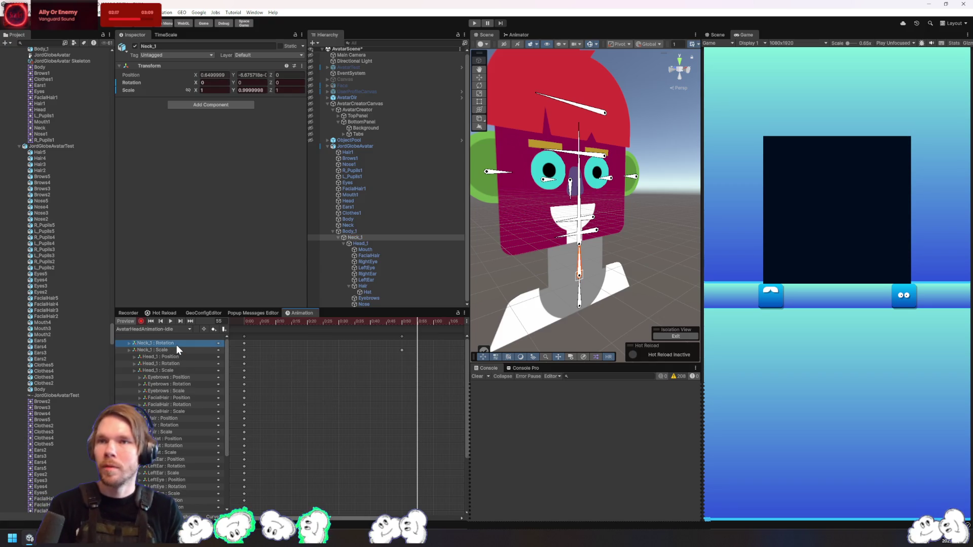
pyautogui.press('Delete')
pyautogui.press('Delete')
pyautogui.press('Delete')
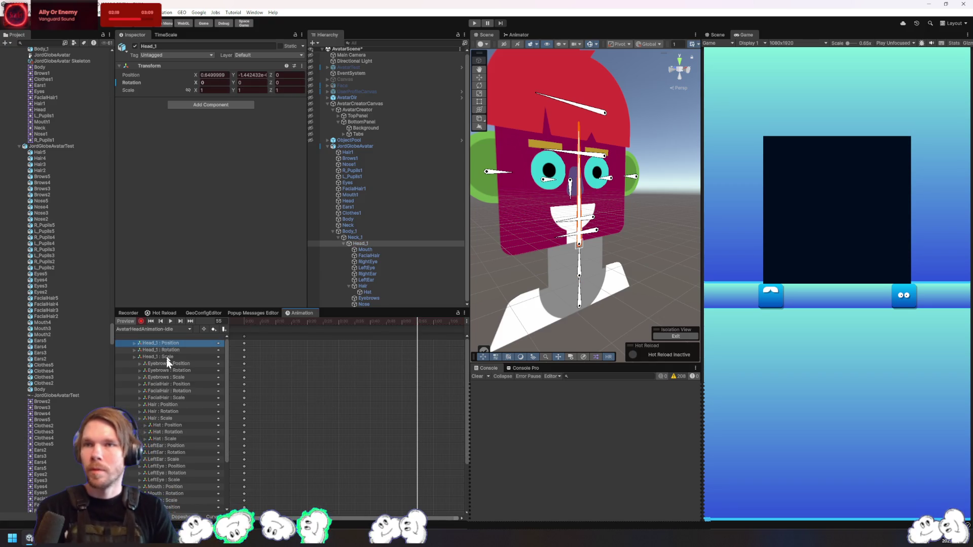
pyautogui.hotkey('ctrl', 'a')
pyautogui.press('Delete')
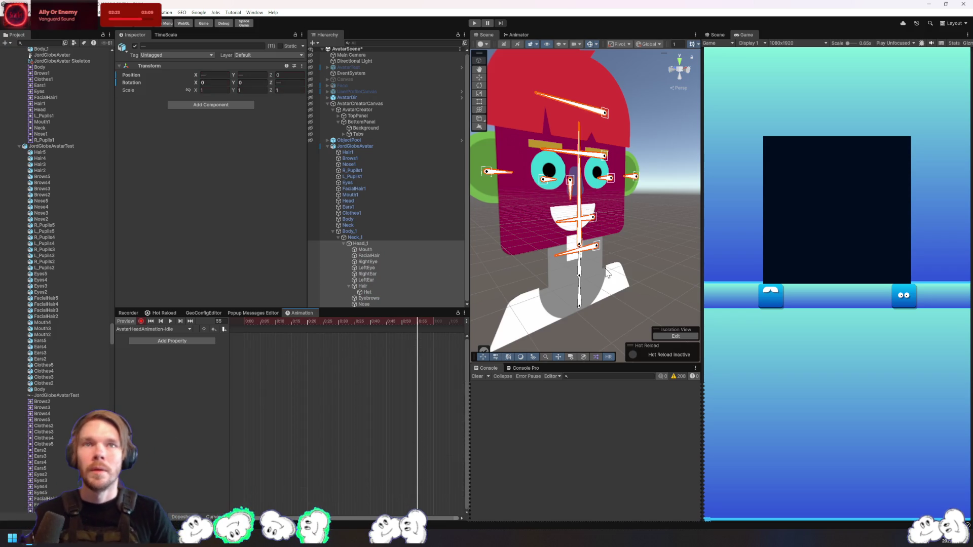
pyautogui.click(245, 322)
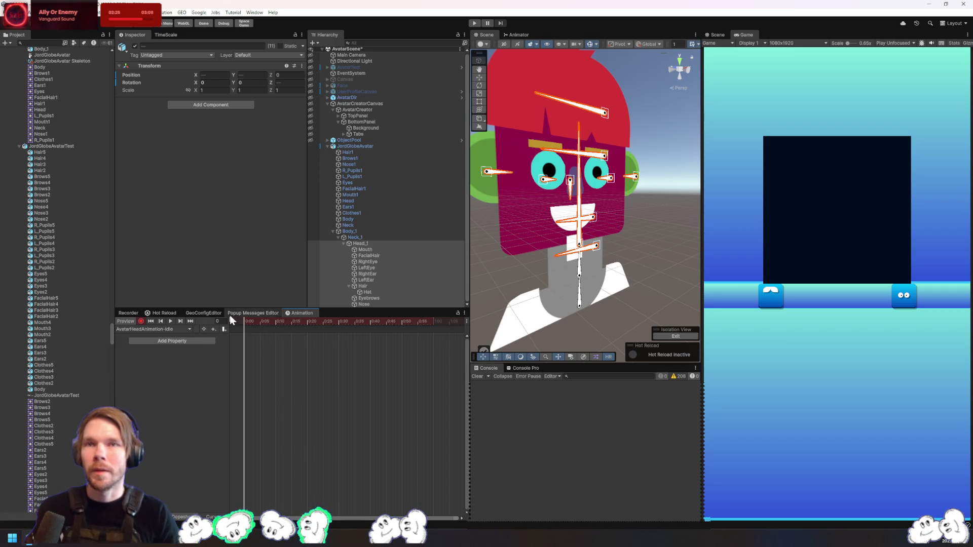
# Key Body_1 Scale X at 1 on frame 0 and 0.95 on frame 50
pyautogui.click(212, 82)
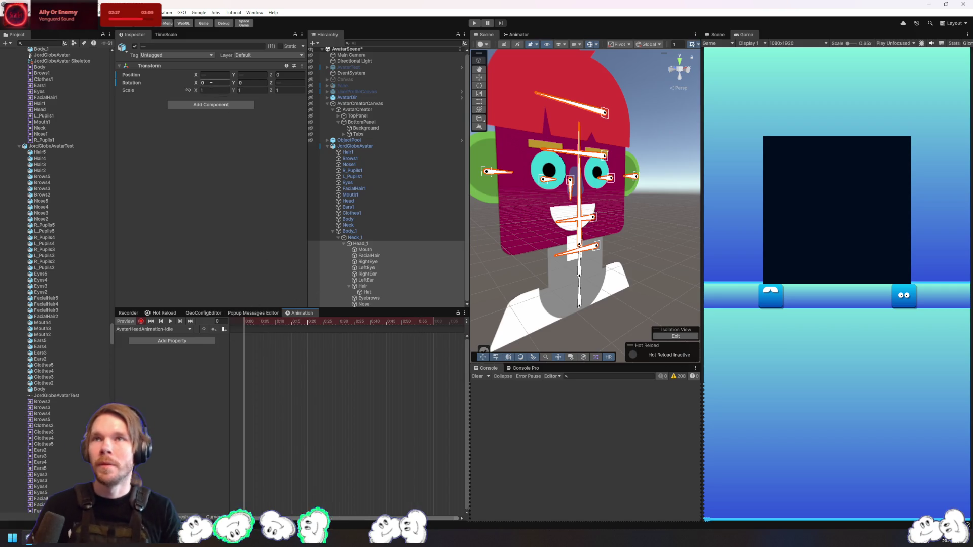
pyautogui.click(394, 256)
pyautogui.click(375, 231)
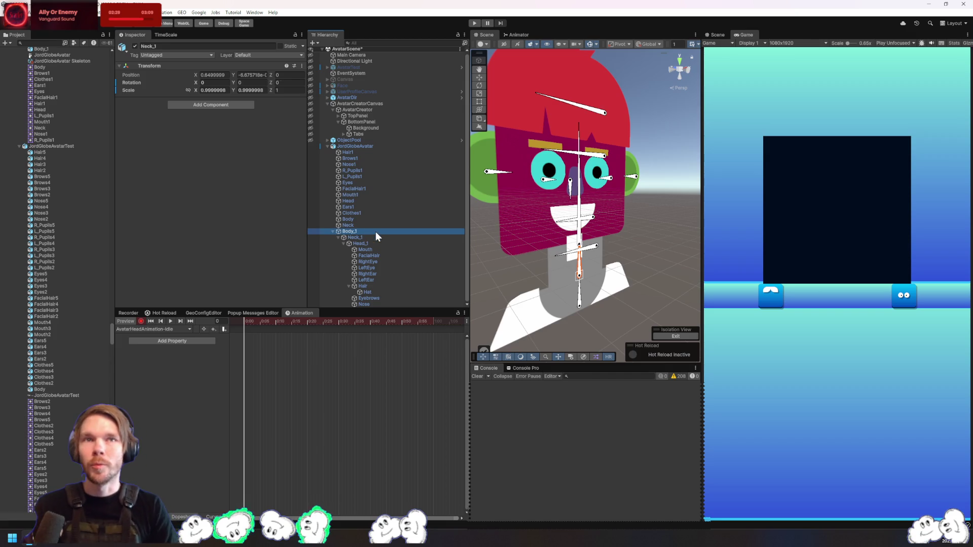
pyautogui.click(213, 90)
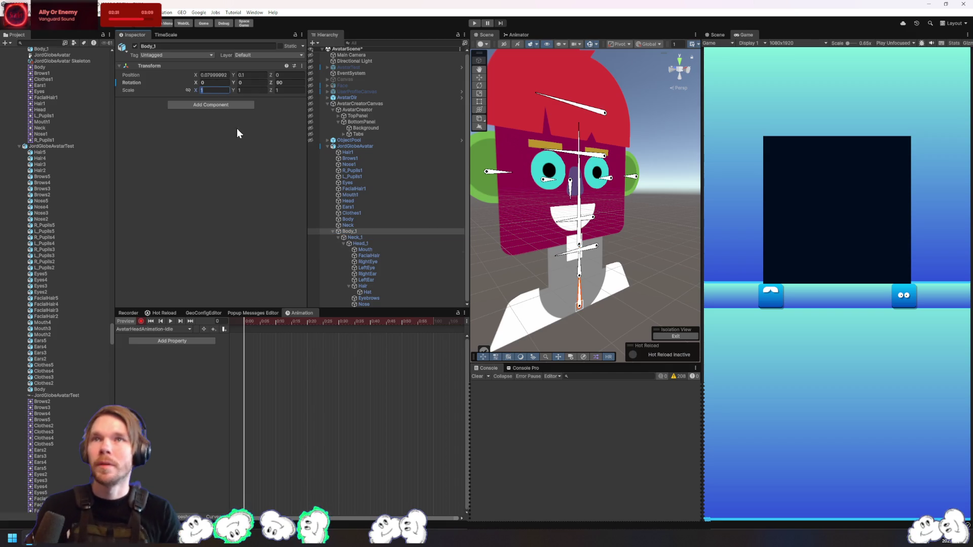
pyautogui.write('1')
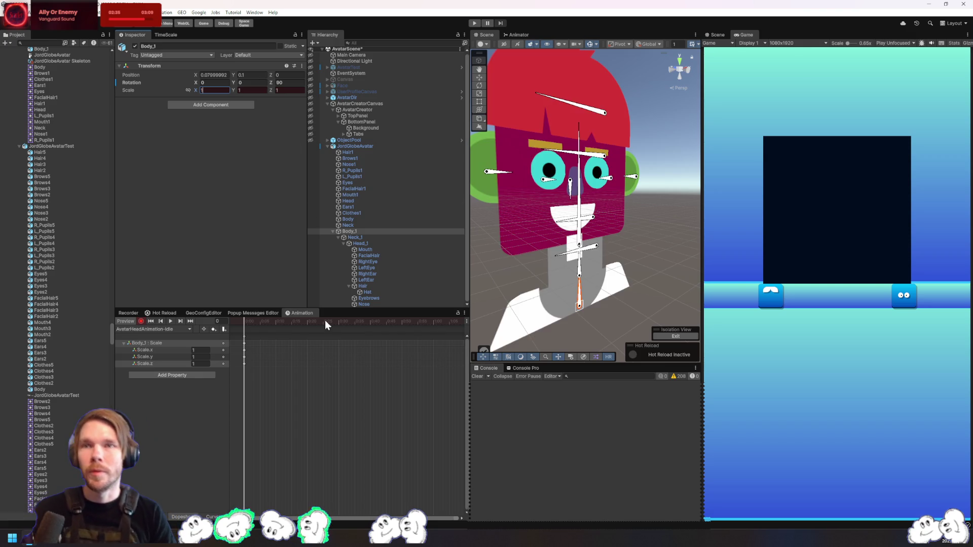
pyautogui.moveTo(366, 322); pyautogui.dragTo(400, 324)
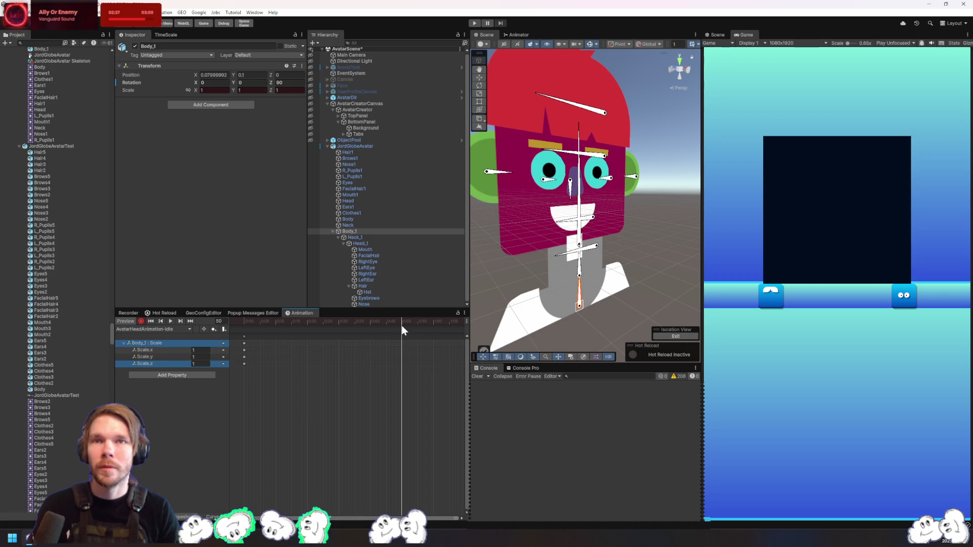
pyautogui.click(221, 91)
pyautogui.write('0.95')
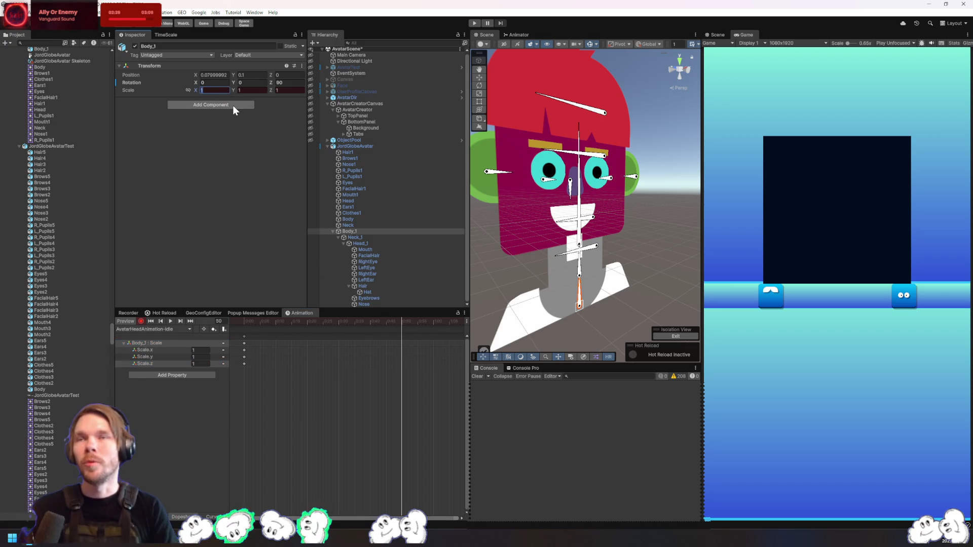
pyautogui.press('Return')
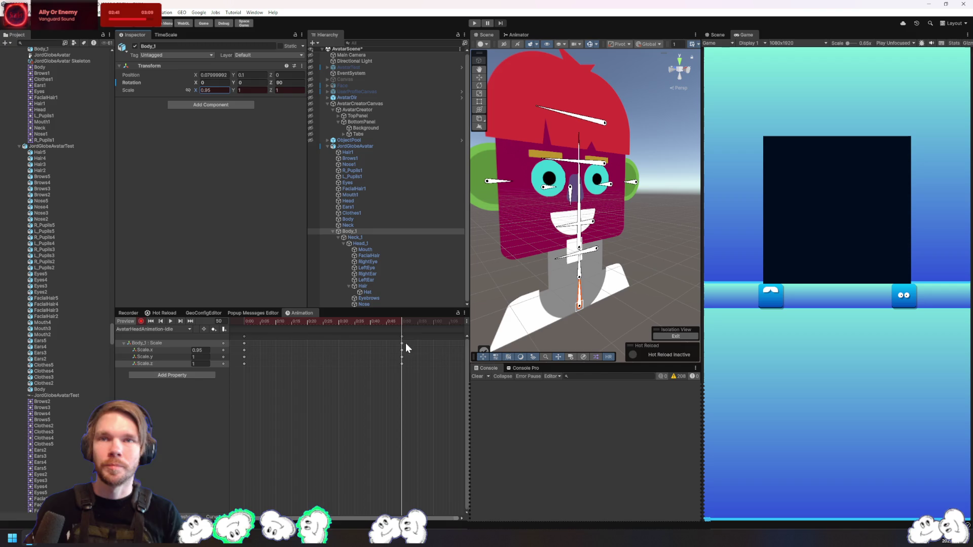
# Set Body_1 Scale X back to 1 later in the clip and play the idle preview
pyautogui.moveTo(419, 402); pyautogui.dragTo(322, 420)
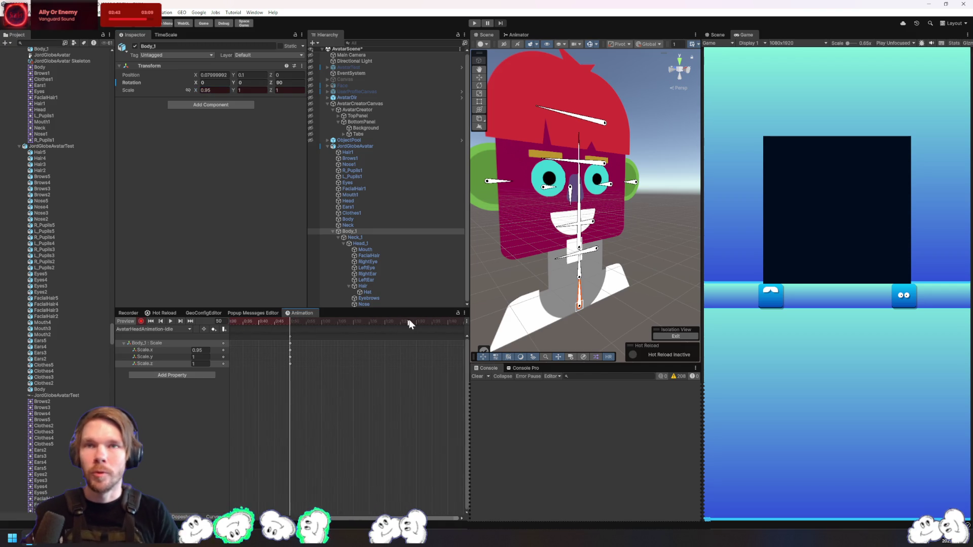
pyautogui.moveTo(422, 321); pyautogui.dragTo(424, 321)
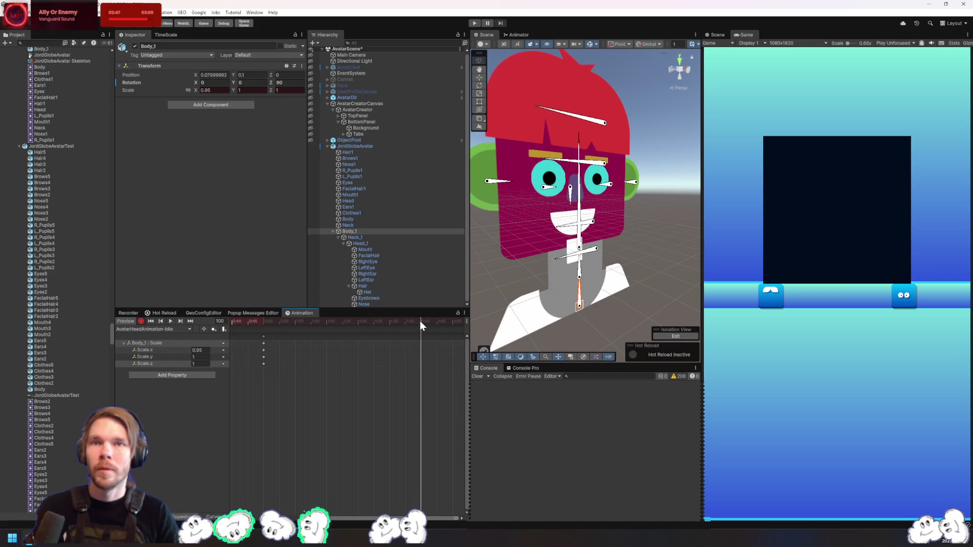
pyautogui.write('1')
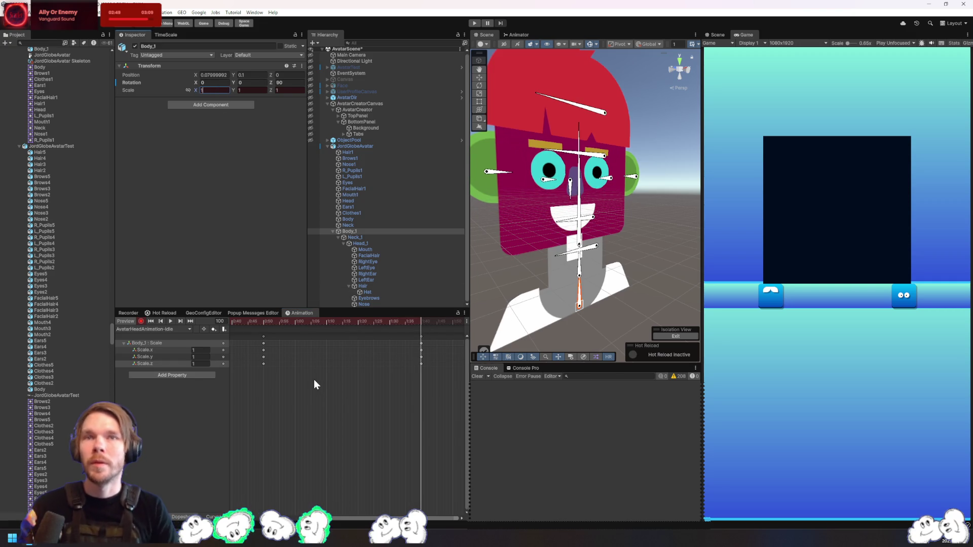
pyautogui.press('space')
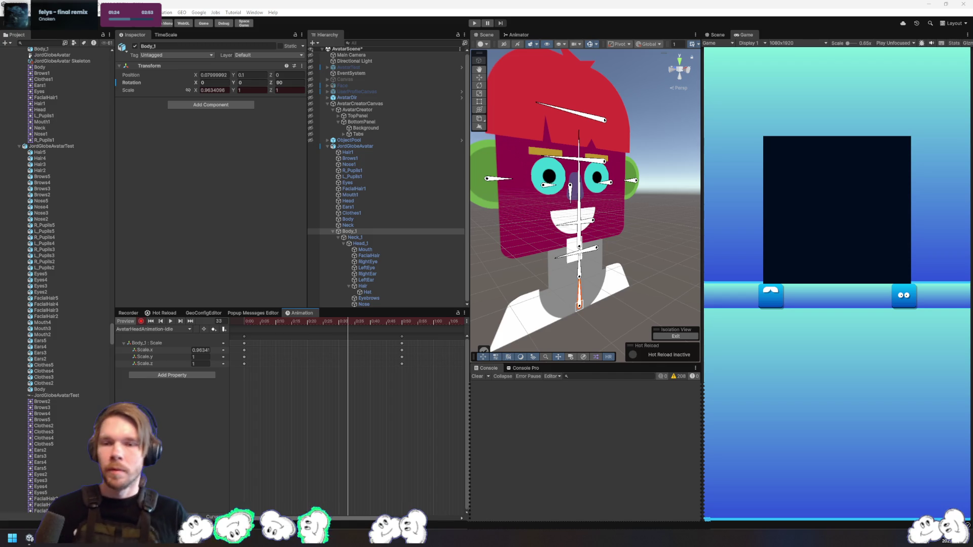
pyautogui.hotkey('alt', 'Tab')
# In Rider, click into line 60 of TryFetchGames and read the cancellationToken inspection
pyautogui.click(553, 251)
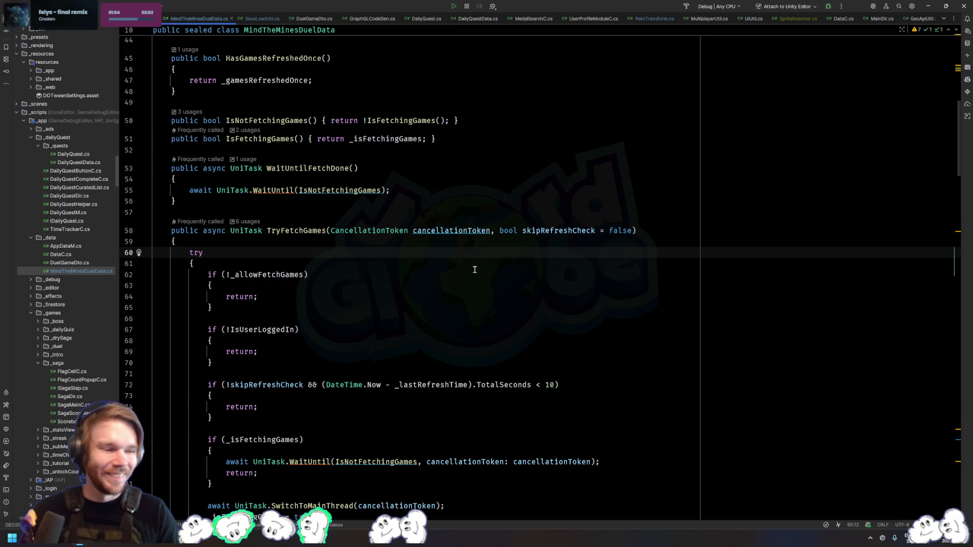
pyautogui.moveTo(465, 232)
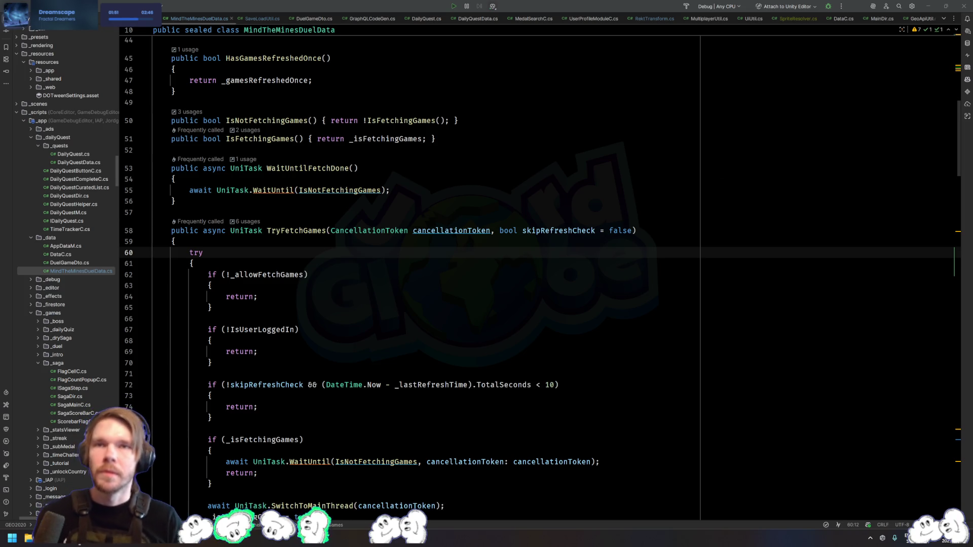
pyautogui.hotkey('alt', 'Tab')
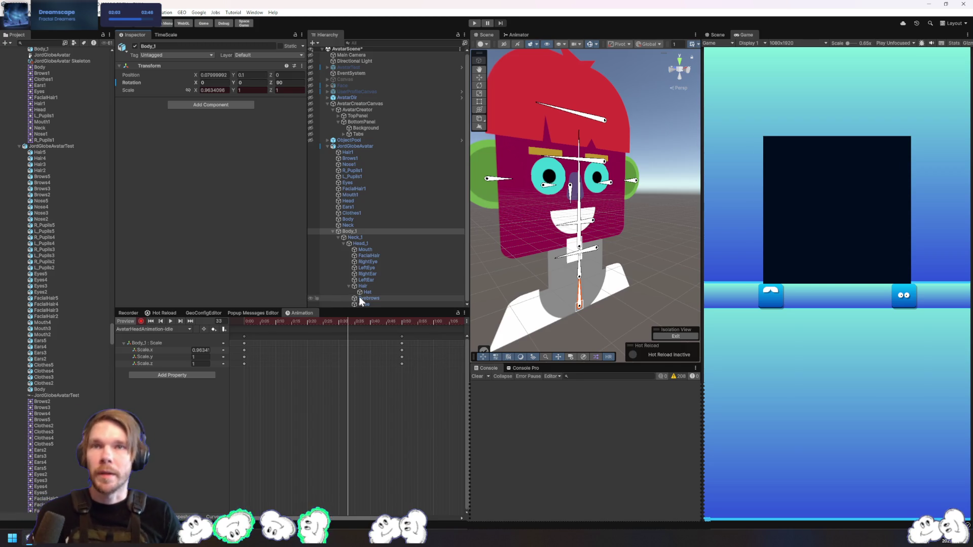
# Select the RightEye bone in the Hierarchy and Scene
pyautogui.click(376, 273)
pyautogui.click(376, 270)
pyautogui.click(376, 262)
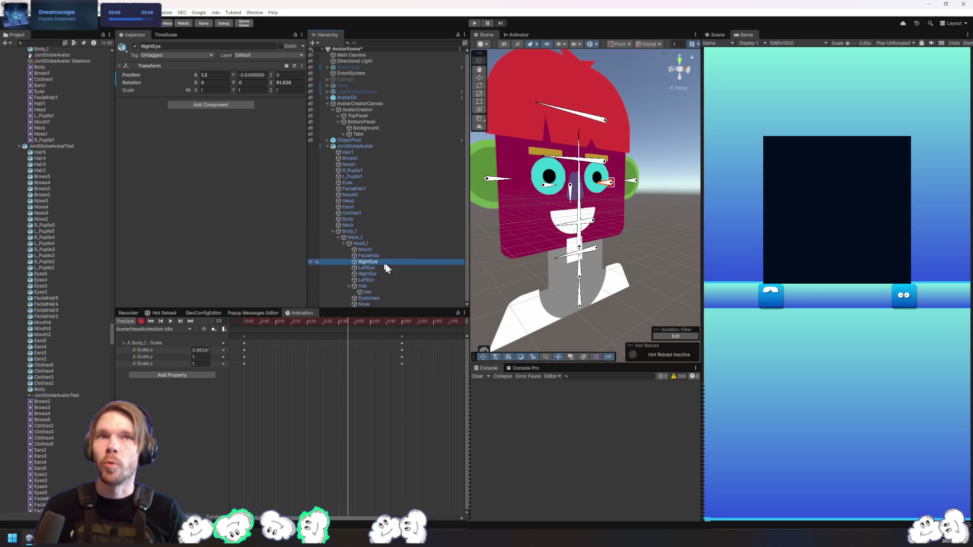
pyautogui.moveTo(603, 266); pyautogui.dragTo(612, 265)
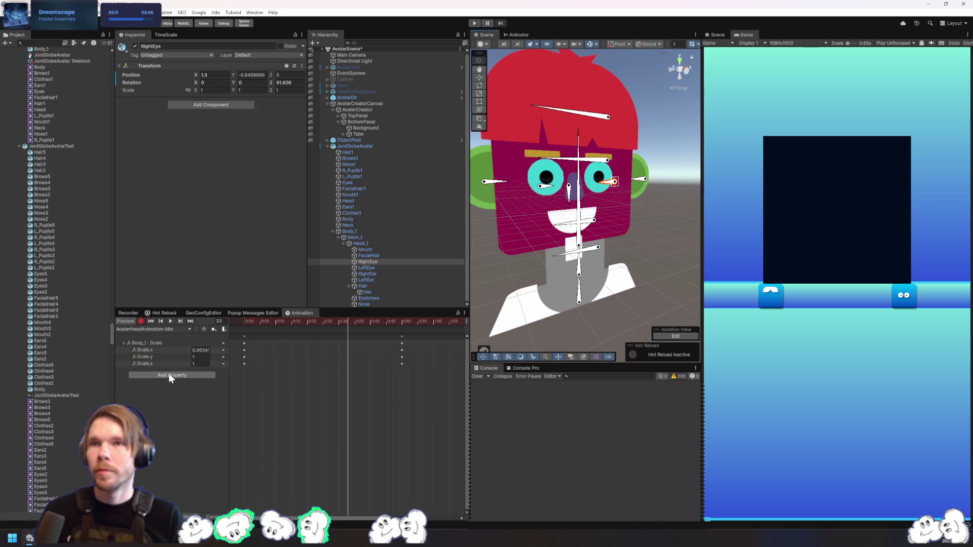
# Create a new animation clip and save it as EyeAnimation
pyautogui.click(183, 329)
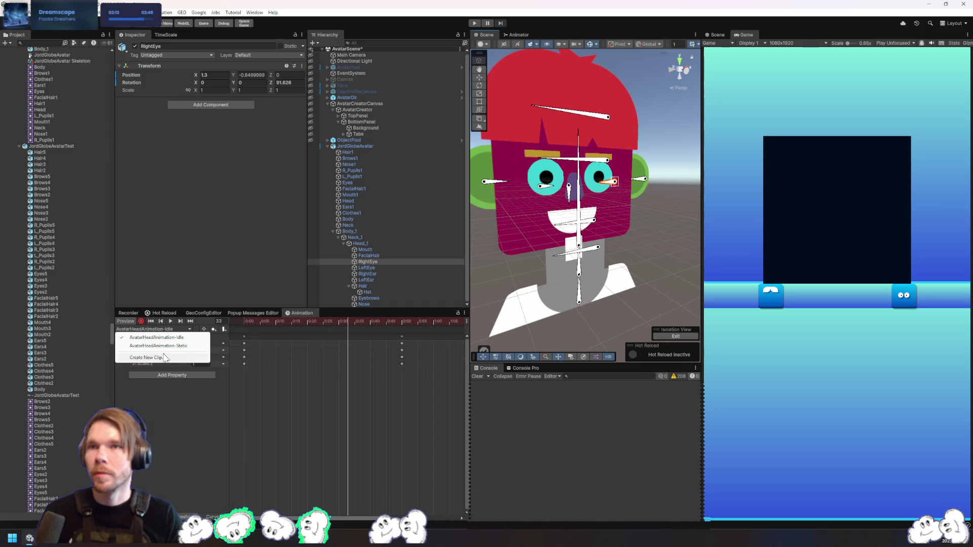
pyautogui.click(167, 352)
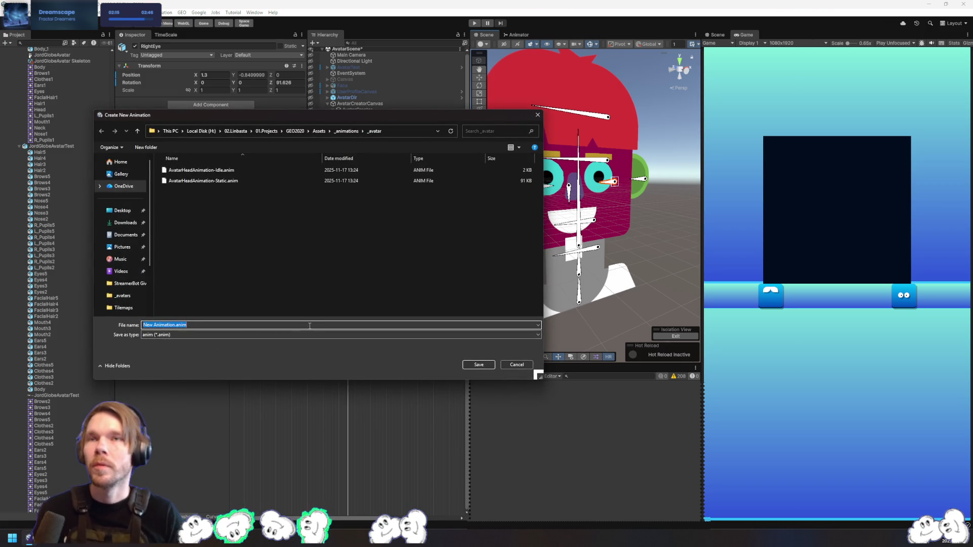
pyautogui.hotkey('ctrl', 'Left')
pyautogui.press('BackSpace')
pyautogui.press('BackSpace')
pyautogui.press('BackSpace')
pyautogui.write('Eye')
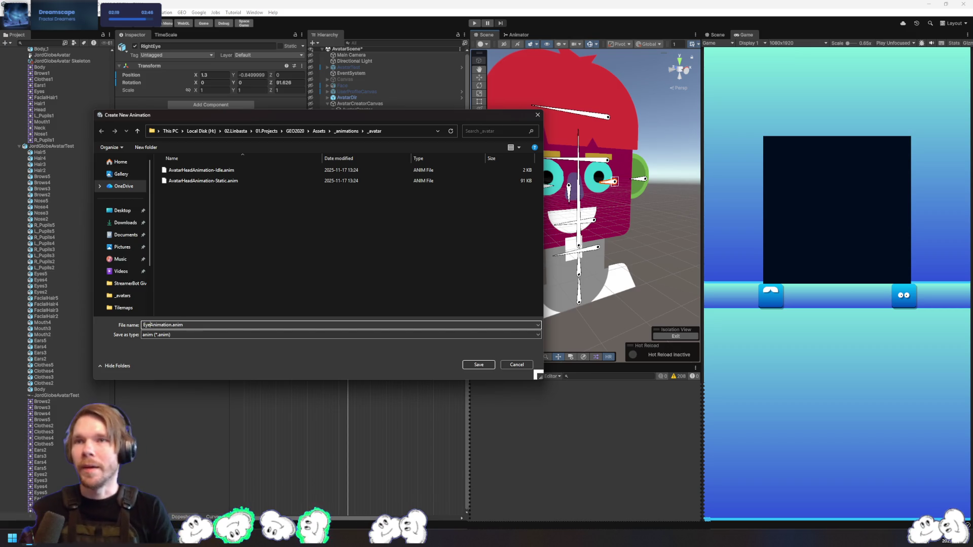
pyautogui.press('Return')
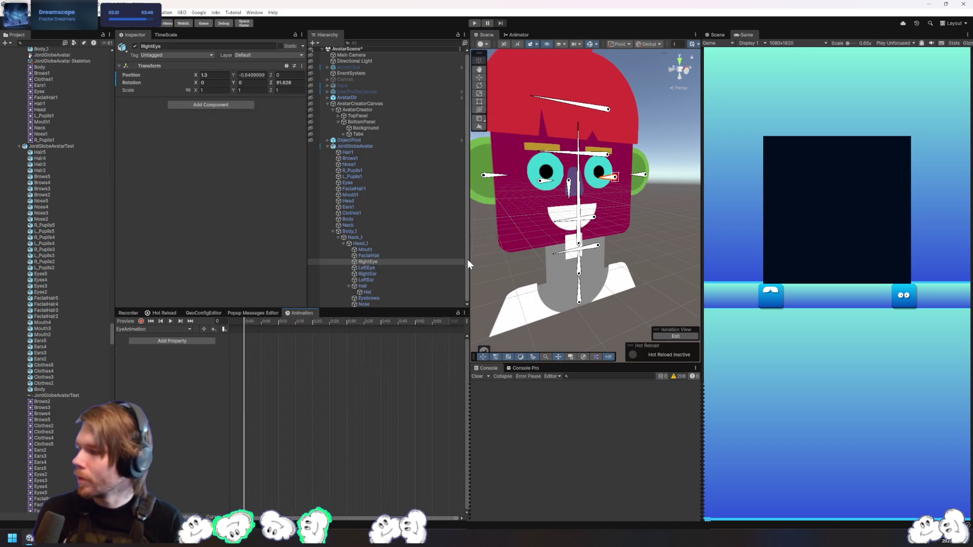
# Turn on recording and try shifting the RightEye pupil, undoing the stray moves
pyautogui.press('w')
pyautogui.moveTo(612, 181); pyautogui.dragTo(634, 184)
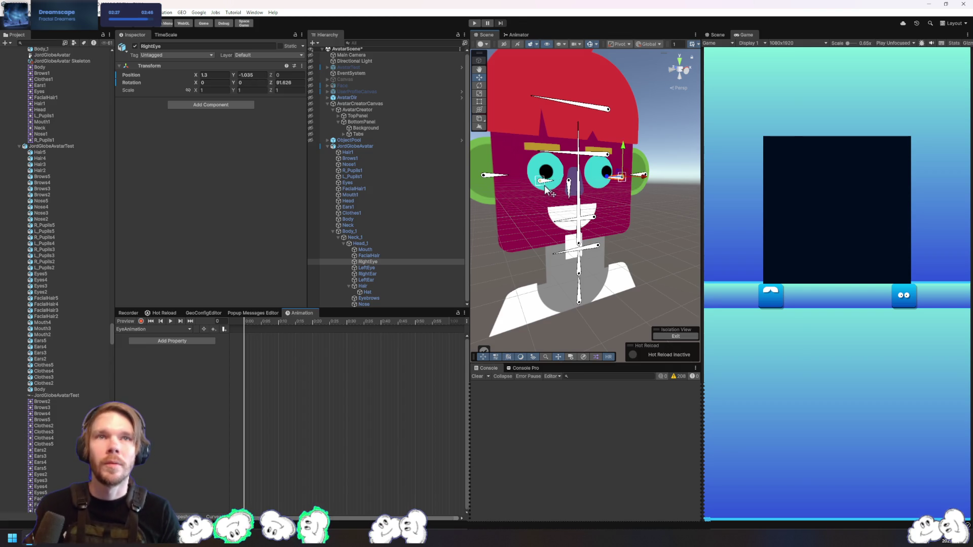
pyautogui.hotkey('ctrl', 'z')
pyautogui.click(141, 320)
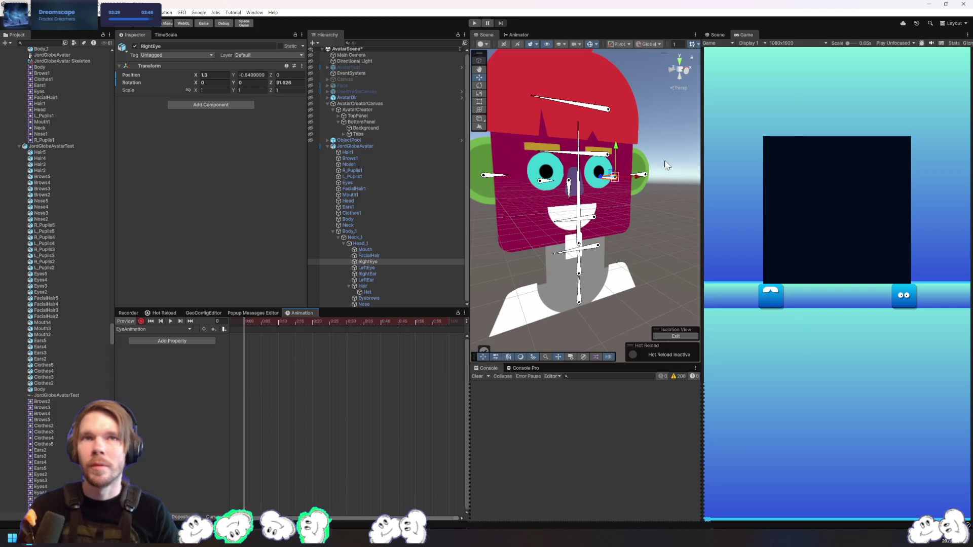
pyautogui.moveTo(627, 181); pyautogui.dragTo(633, 183)
pyautogui.scroll(5, 627, 218)
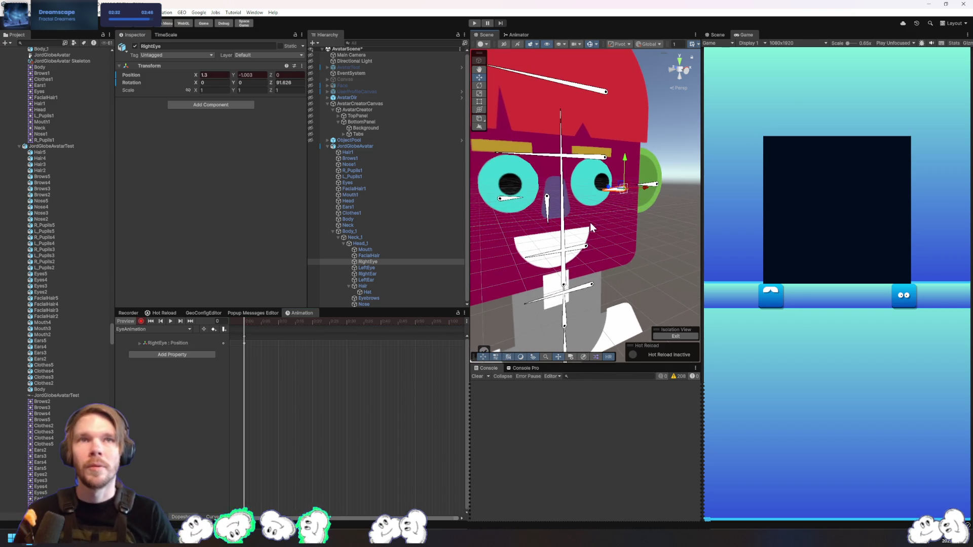
pyautogui.click(642, 191)
pyautogui.hotkey('ctrl', 'z')
pyautogui.hotkey('ctrl', 'z')
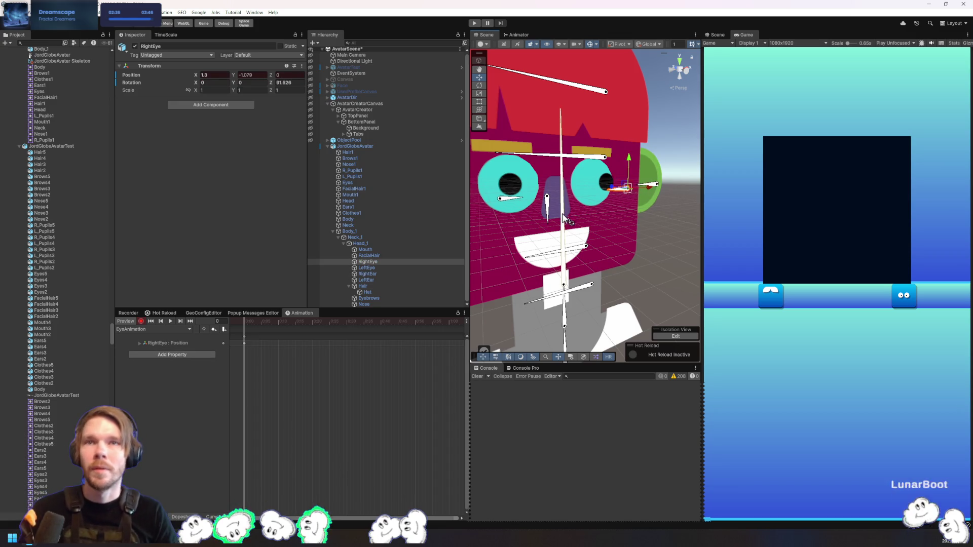
# Face the head front-on, shift the LeftEye pupil, then undo that move and its keys
pyautogui.moveTo(639, 191); pyautogui.dragTo(630, 118)
pyautogui.click(690, 69)
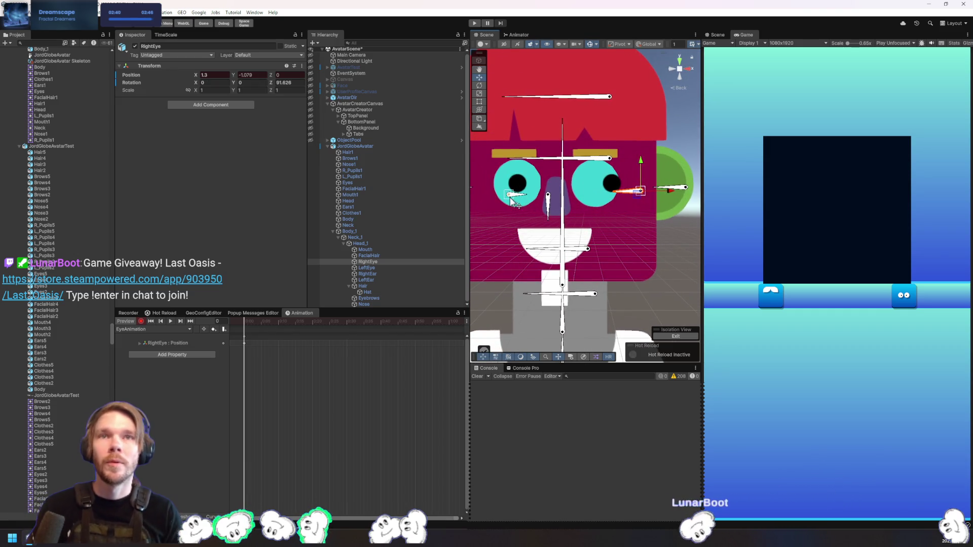
pyautogui.click(527, 194)
pyautogui.moveTo(528, 195); pyautogui.dragTo(545, 195)
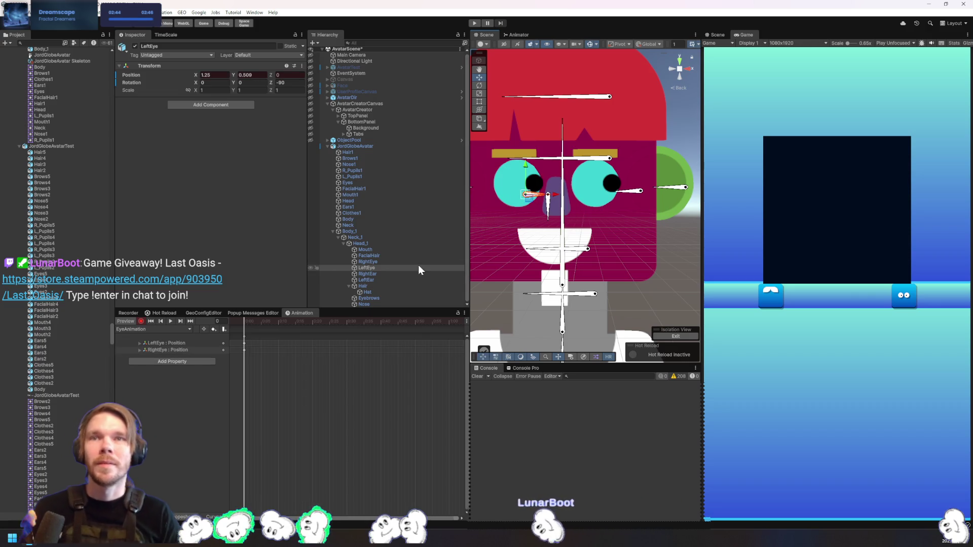
pyautogui.hotkey('ctrl', 'z')
pyautogui.hotkey('ctrl', 'z')
pyautogui.hotkey('ctrl', 'z')
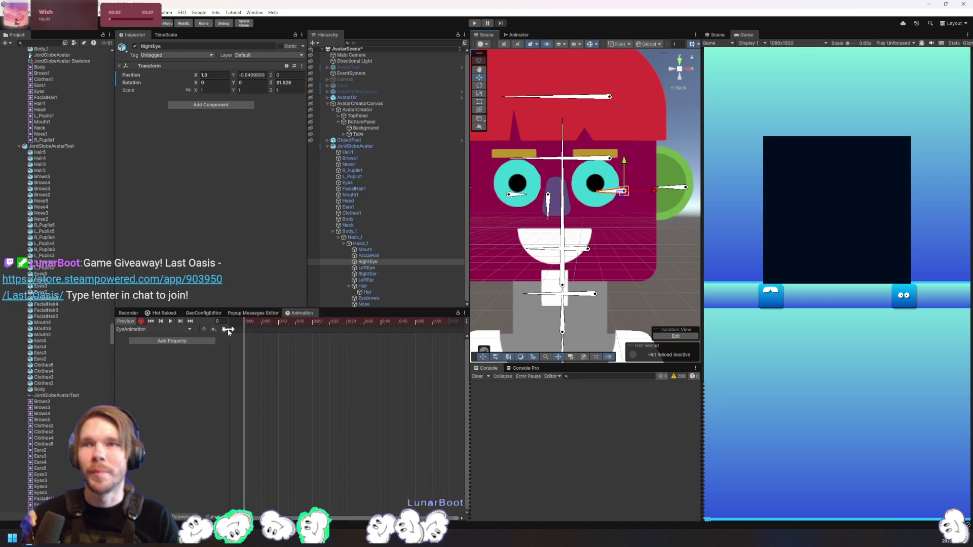
# Record Rotation X keys of 1 for RightEye and LeftEye
pyautogui.click(214, 83)
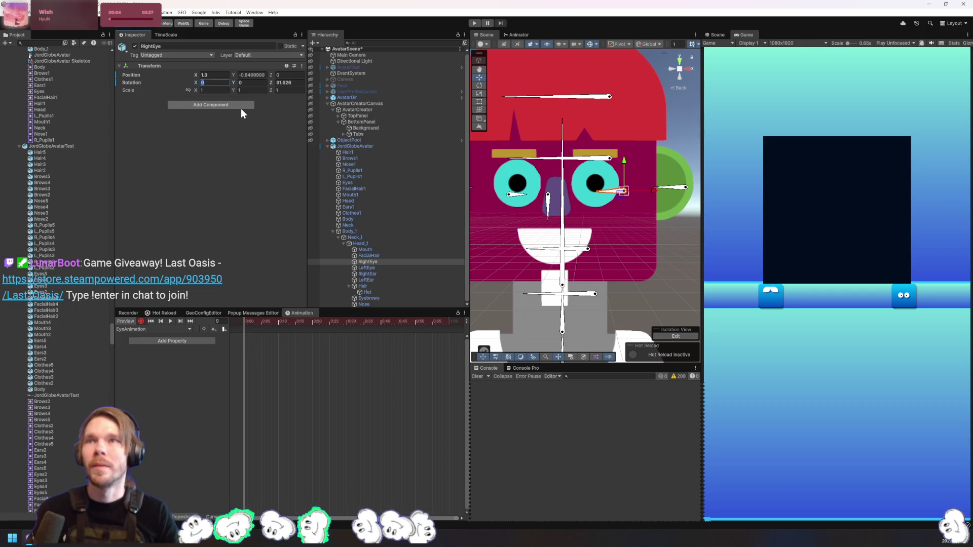
pyautogui.write('1')
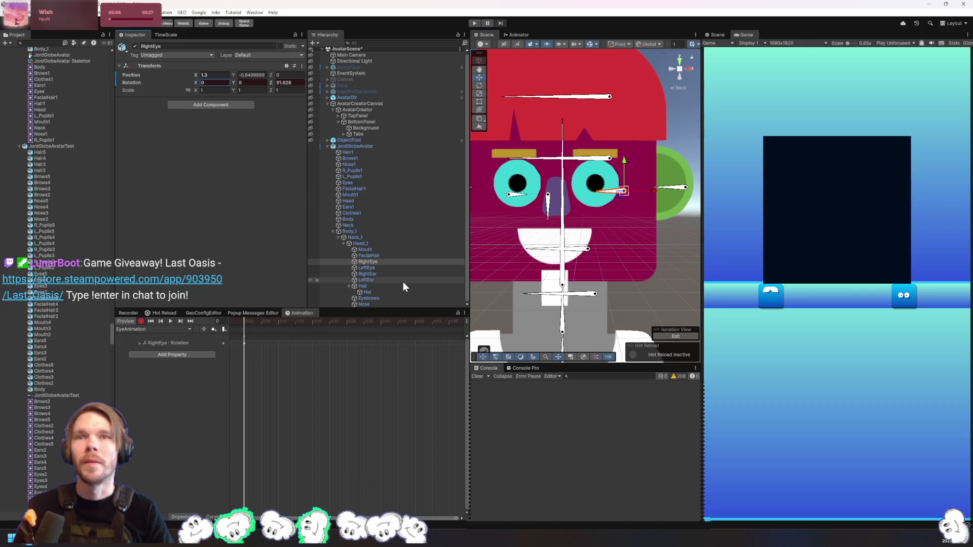
pyautogui.click(385, 268)
pyautogui.click(216, 82)
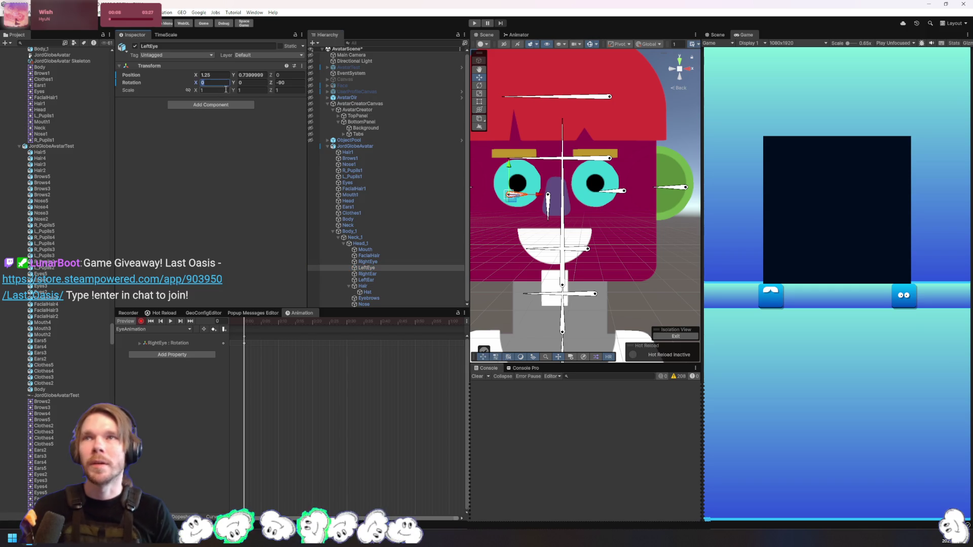
pyautogui.write('1')
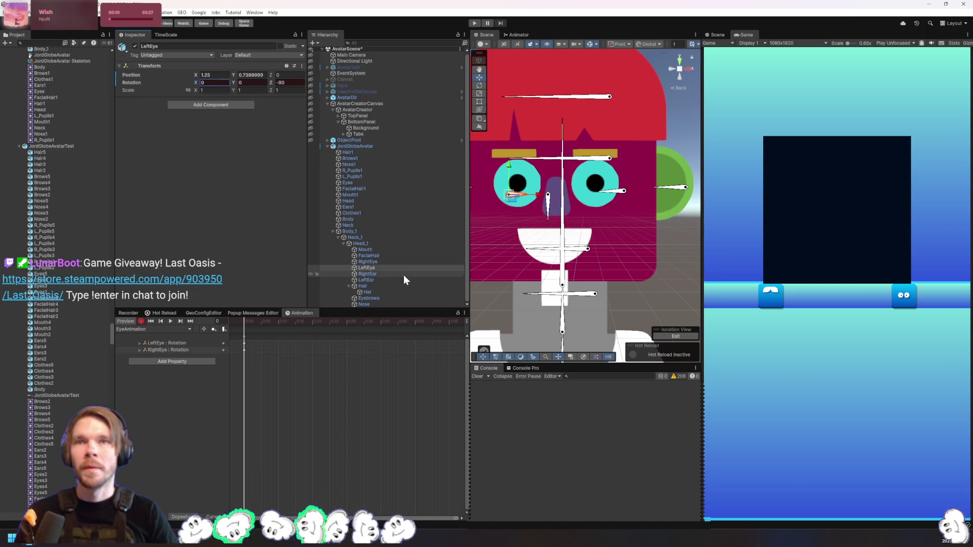
# Select both eyes, undo a trial move of them, and go to frame 20
pyautogui.keyDown('ctrl'); pyautogui.click(401, 261); pyautogui.keyUp('ctrl')
pyautogui.moveTo(538, 199); pyautogui.dragTo(552, 206)
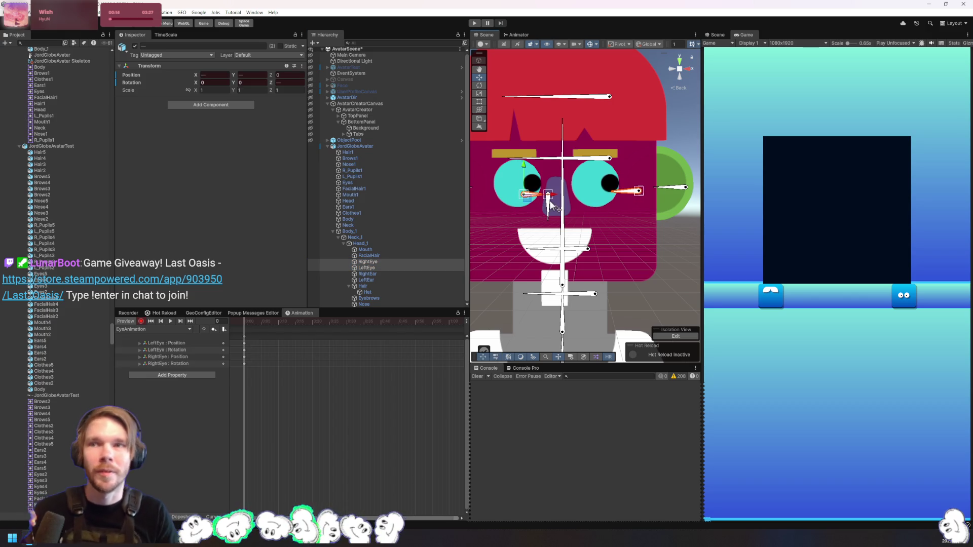
pyautogui.hotkey('ctrl', 'z')
pyautogui.click(314, 324)
# Key both pupils shifted right at frame 20, up-left at 40, and left at 52
pyautogui.click(312, 322)
pyautogui.moveTo(533, 194); pyautogui.dragTo(548, 215)
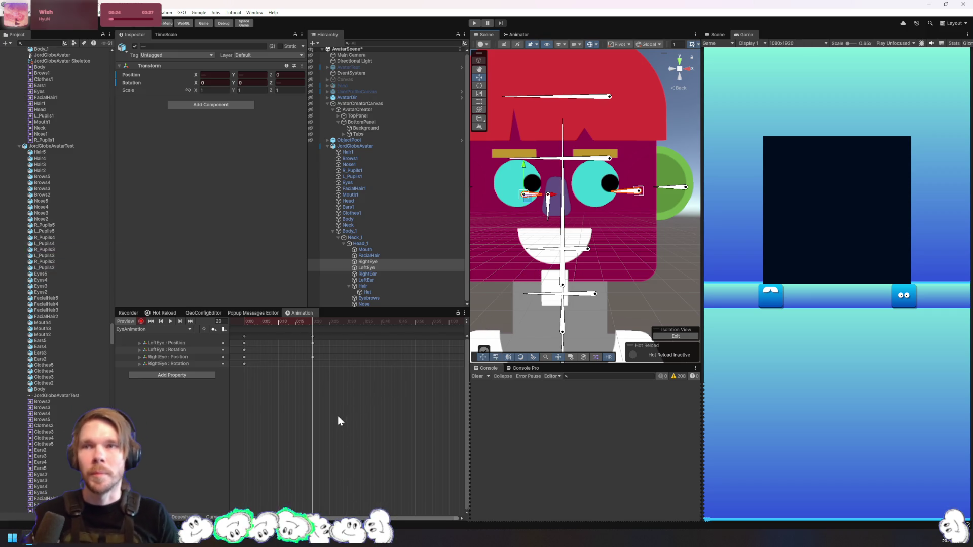
pyautogui.moveTo(358, 320); pyautogui.dragTo(380, 320)
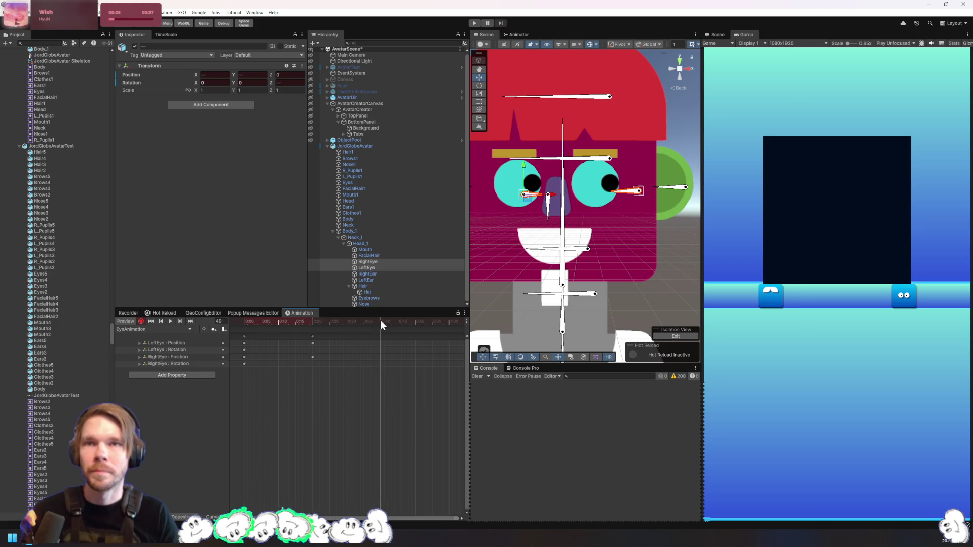
pyautogui.moveTo(530, 201); pyautogui.dragTo(529, 191)
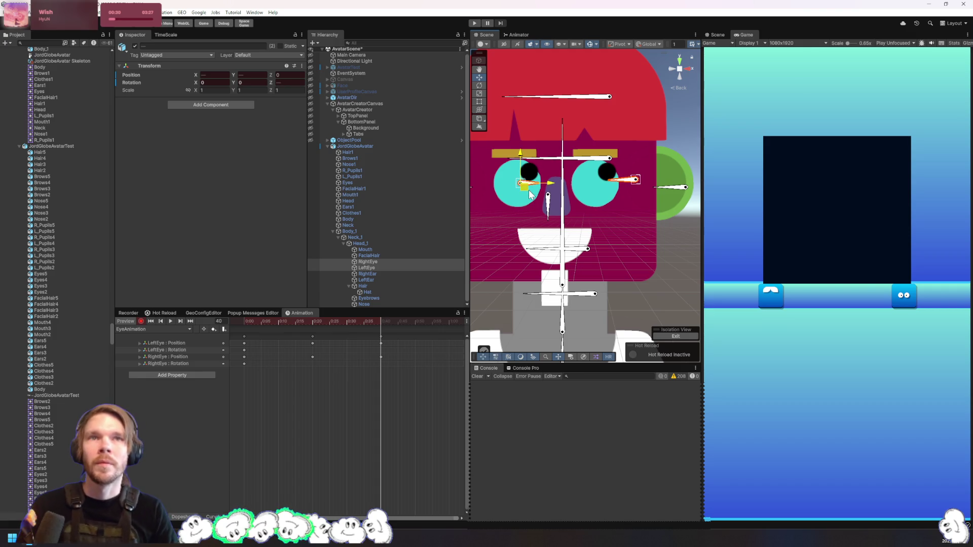
pyautogui.moveTo(383, 320); pyautogui.dragTo(421, 320)
pyautogui.moveTo(529, 192); pyautogui.dragTo(524, 187)
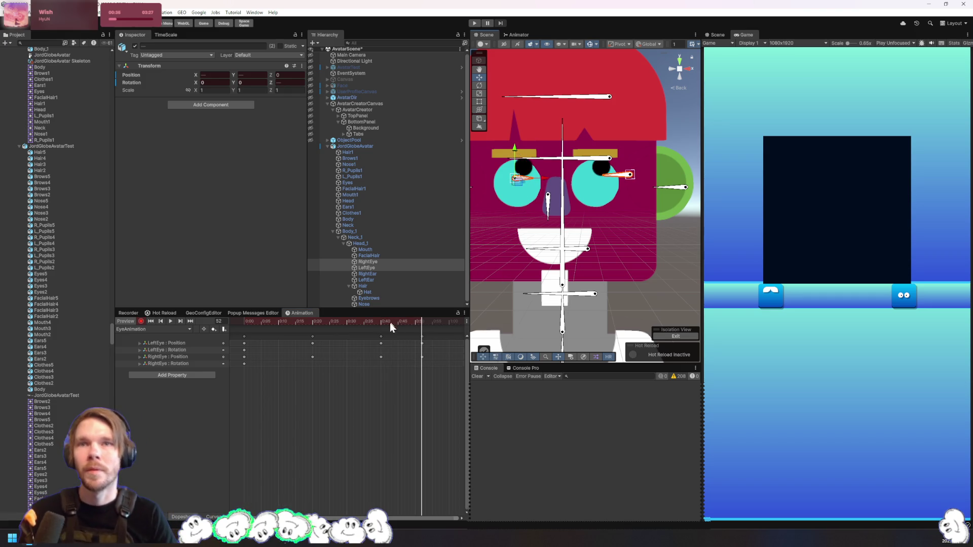
# Key both pupils further left at frame 65, down-left at 77, and lowered at 88
pyautogui.hscroll(3, 390, 394)
pyautogui.moveTo(334, 322); pyautogui.dragTo(372, 320)
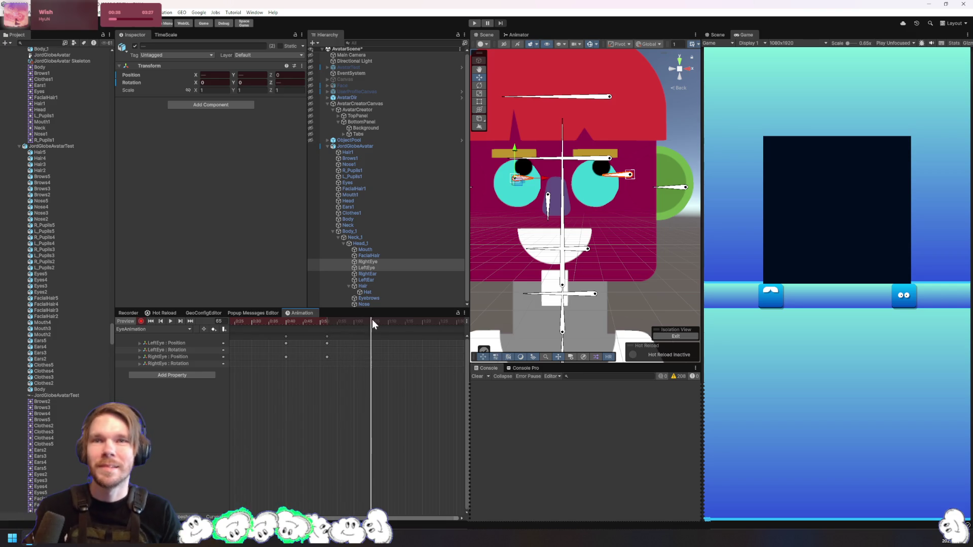
pyautogui.moveTo(519, 189); pyautogui.dragTo(509, 186)
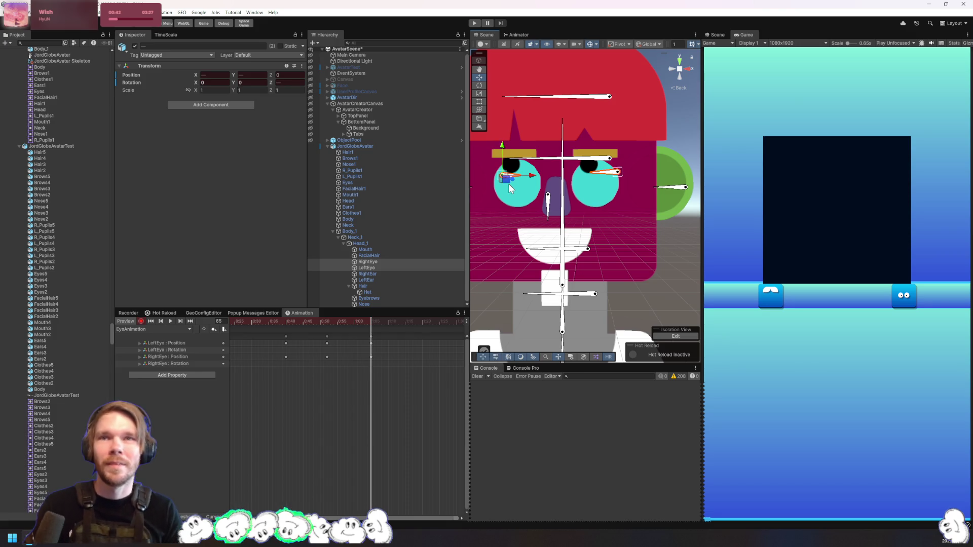
pyautogui.moveTo(373, 335); pyautogui.dragTo(412, 318)
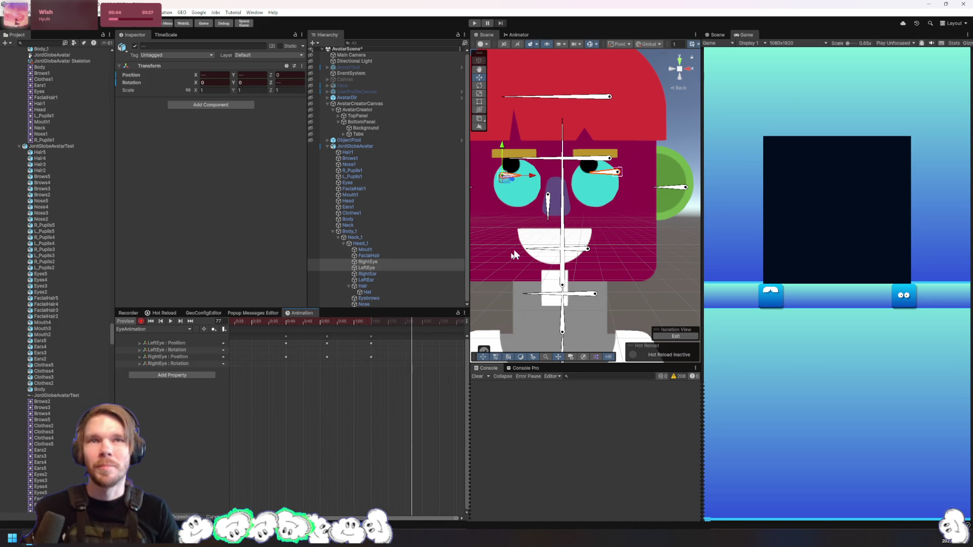
pyautogui.moveTo(511, 186); pyautogui.dragTo(499, 195)
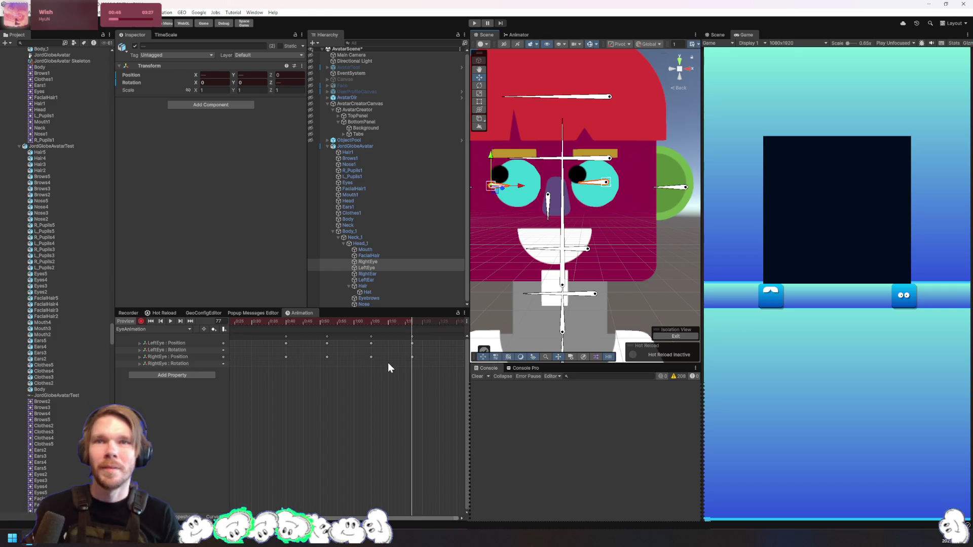
pyautogui.moveTo(420, 323); pyautogui.dragTo(450, 320)
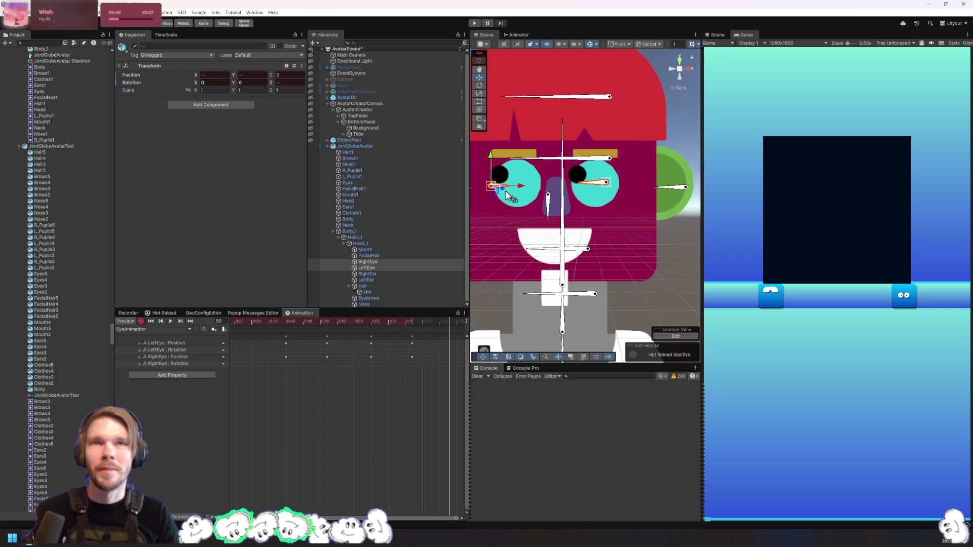
pyautogui.moveTo(500, 199); pyautogui.dragTo(496, 200)
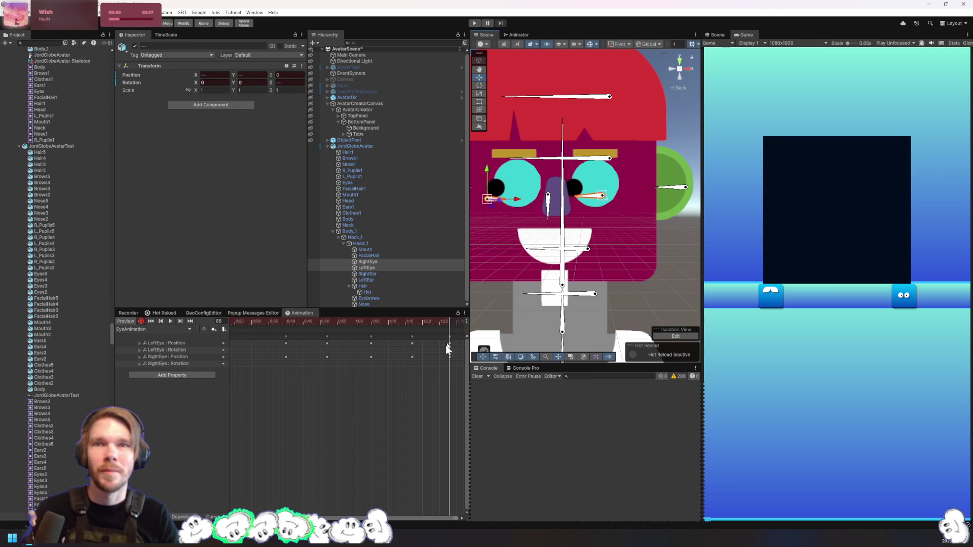
# Copy the opening eye keys to frame 104 and preview the looping eye animation
pyautogui.click(401, 322)
pyautogui.hscroll(-5, 345, 398)
pyautogui.moveTo(258, 380); pyautogui.dragTo(232, 342)
pyautogui.hscroll(5, 390, 404)
pyautogui.click(325, 322)
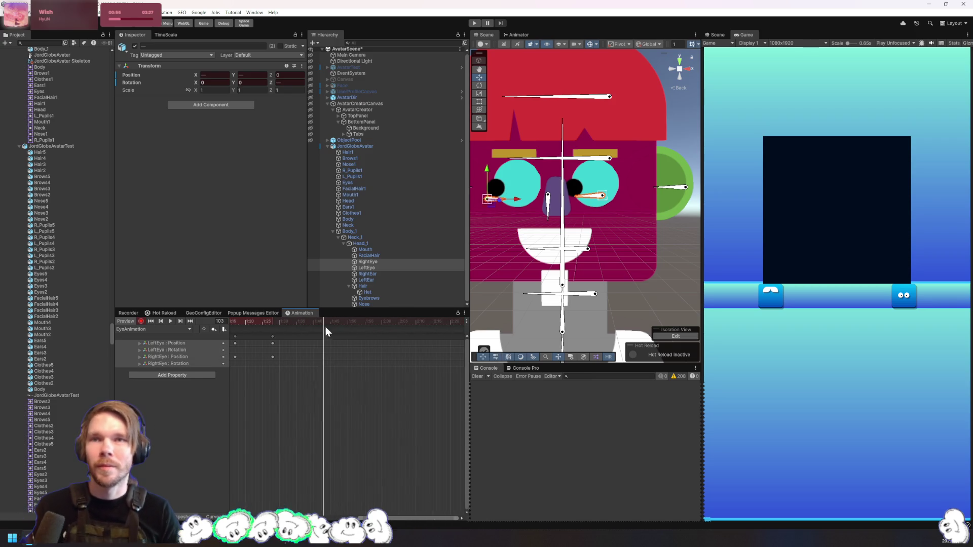
pyautogui.press('k')
pyautogui.press('space')
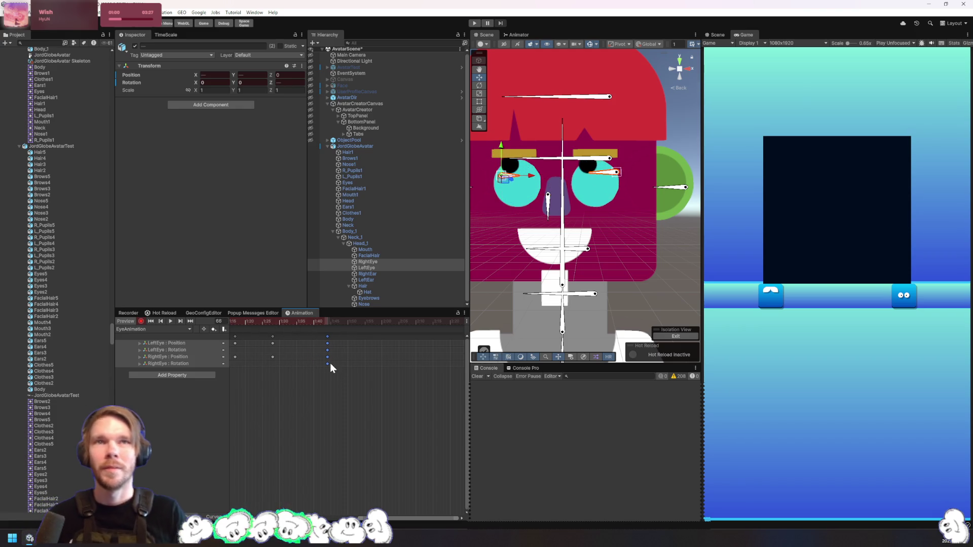
pyautogui.hscroll(-5, 309, 394)
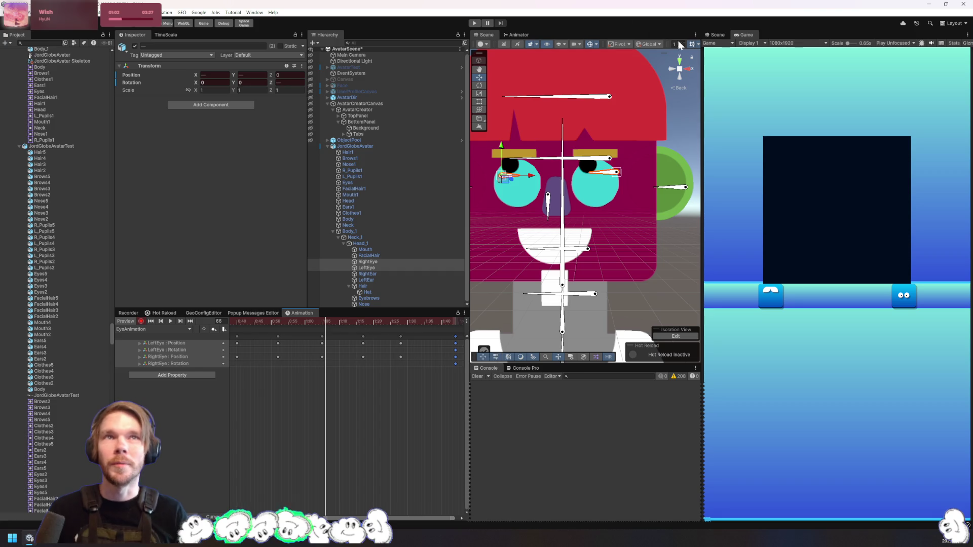
# Turn off Scene gizmos, zoom the view out, and select JordGlobeAvatar
pyautogui.click(586, 44)
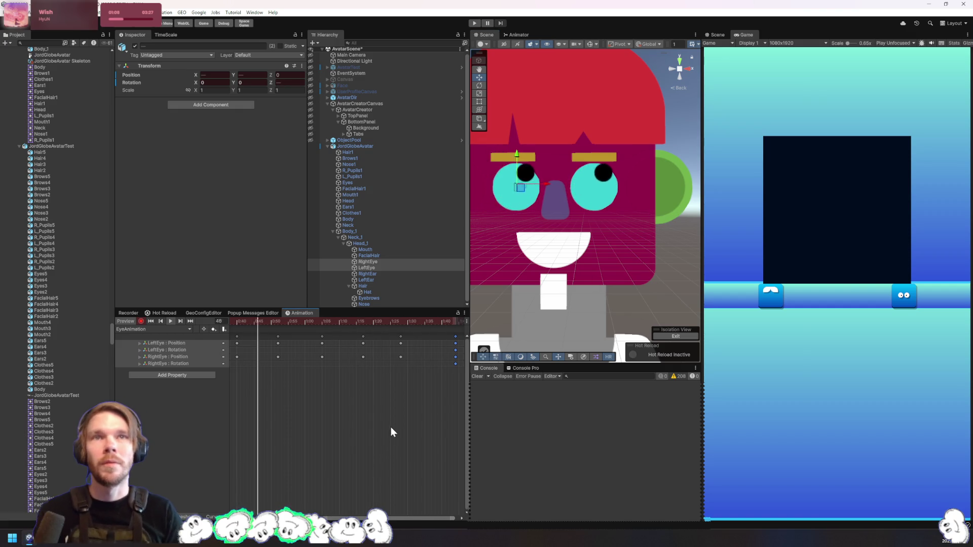
pyautogui.scroll(-5, 651, 291)
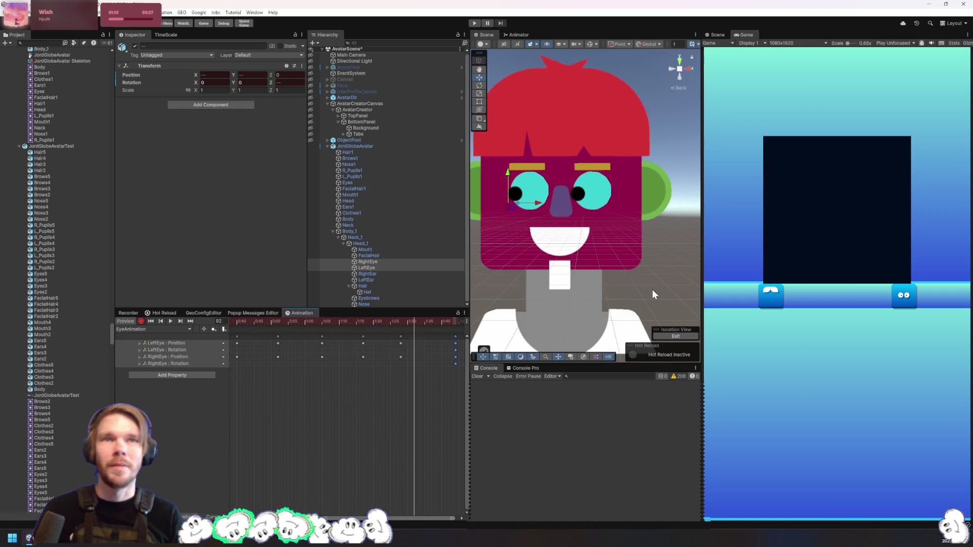
pyautogui.scroll(-1, 643, 290)
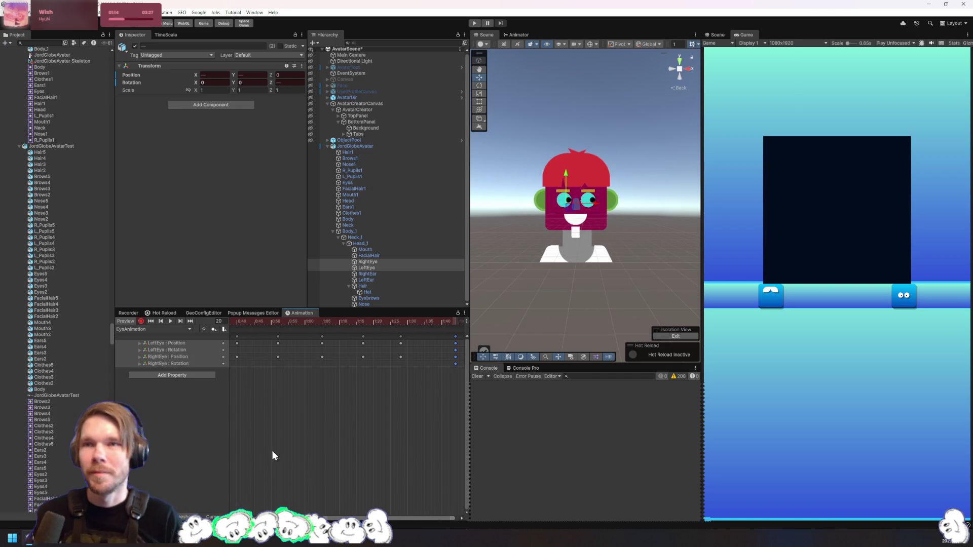
pyautogui.rightClick(148, 336)
pyautogui.click(183, 436)
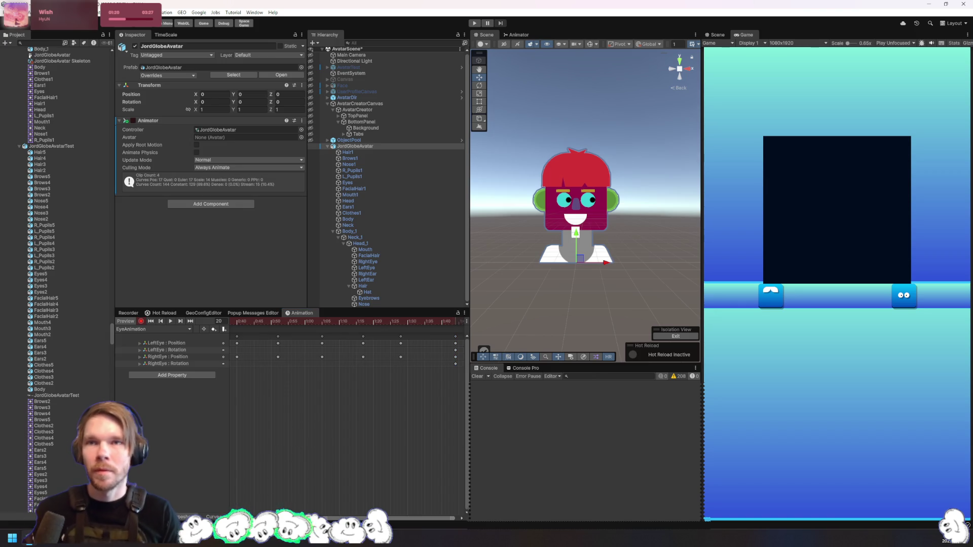
# Inspect the eye motion in the Curves view, then return to the Dopesheet
pyautogui.hscroll(-5, 347, 416)
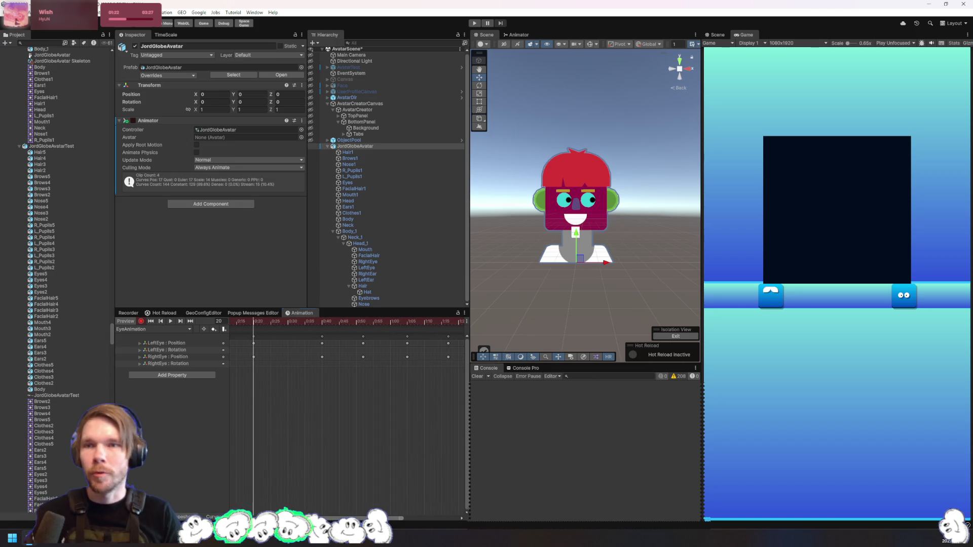
pyautogui.click(211, 517)
pyautogui.scroll(-1, 333, 430)
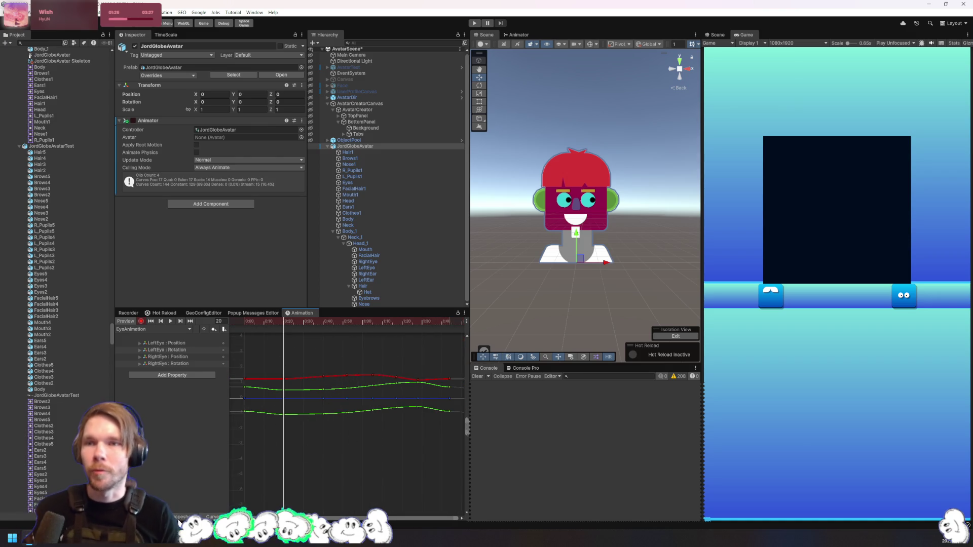
pyautogui.click(181, 517)
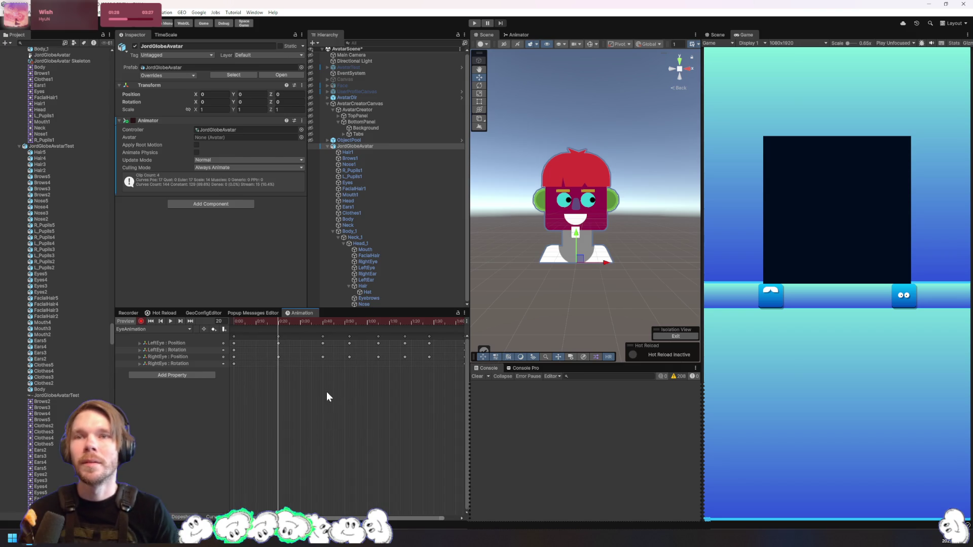
# Move the eye key column from 0:40 to 0:30, with the preview time set to frame 30
pyautogui.moveTo(280, 324)
pyautogui.mouseDown()
pyautogui.moveTo(341, 324)
pyautogui.moveTo(301, 325)
pyautogui.mouseUp()
pyautogui.click(322, 357)
pyautogui.scroll(1, 310, 388)
pyautogui.moveTo(323, 344)
pyautogui.mouseDown()
pyautogui.moveTo(297, 340)
pyautogui.moveTo(354, 336)
pyautogui.moveTo(324, 333)
pyautogui.mouseUp()
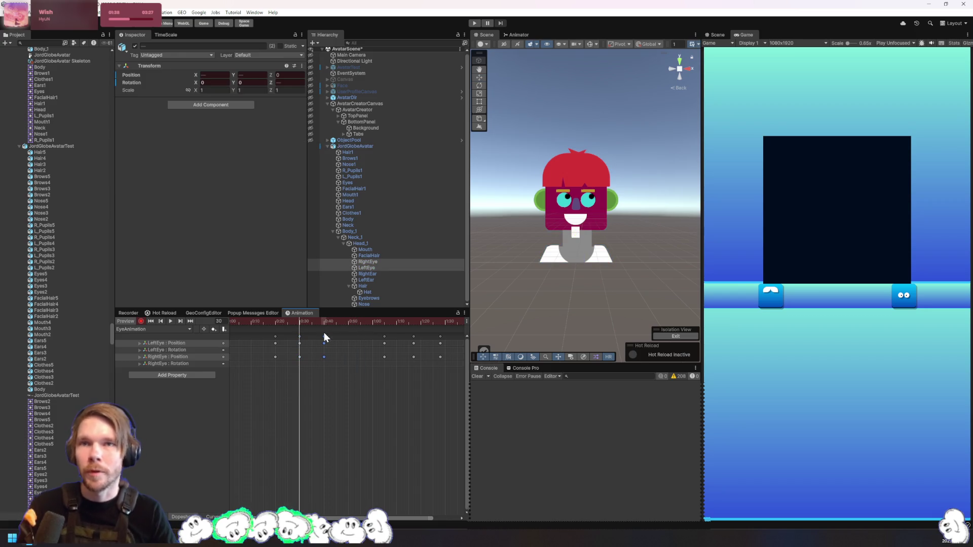
# Shift the later eye keys earlier to about 0:55, 1:03 and 1:10, previewing the motion
pyautogui.moveTo(384, 337); pyautogui.dragTo(348, 336)
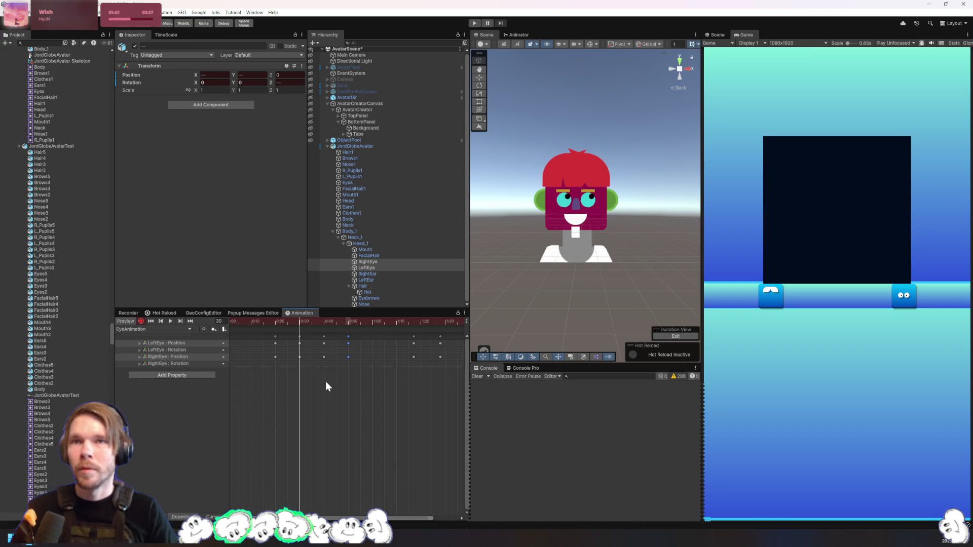
pyautogui.press('space')
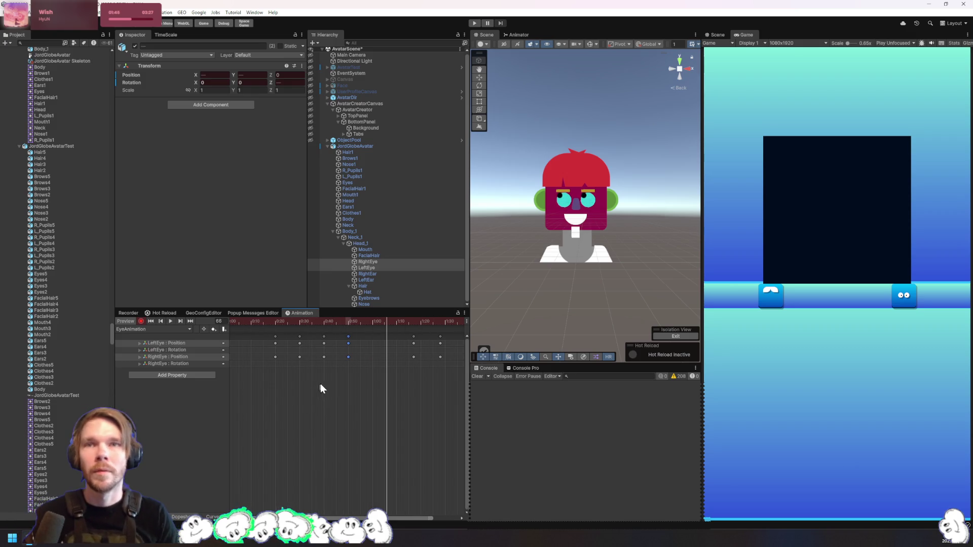
pyautogui.moveTo(413, 337); pyautogui.dragTo(380, 336)
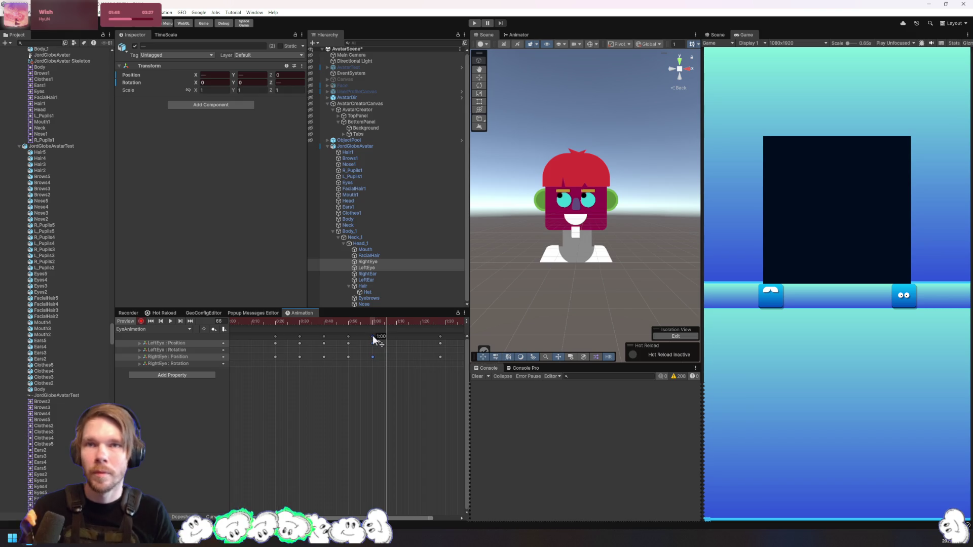
pyautogui.click(441, 336)
pyautogui.moveTo(441, 339); pyautogui.dragTo(396, 330)
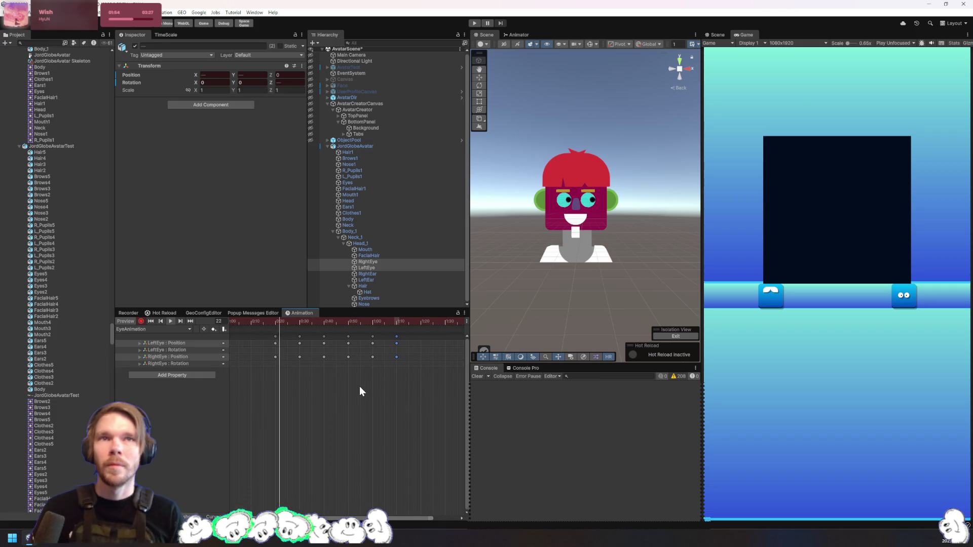
# Scrub through the clip to check the new timing, then select JordGlobeAvatar
pyautogui.moveTo(311, 323)
pyautogui.mouseDown()
pyautogui.moveTo(296, 321)
pyautogui.moveTo(375, 320)
pyautogui.moveTo(315, 322)
pyautogui.moveTo(428, 336)
pyautogui.moveTo(387, 333)
pyautogui.mouseUp()
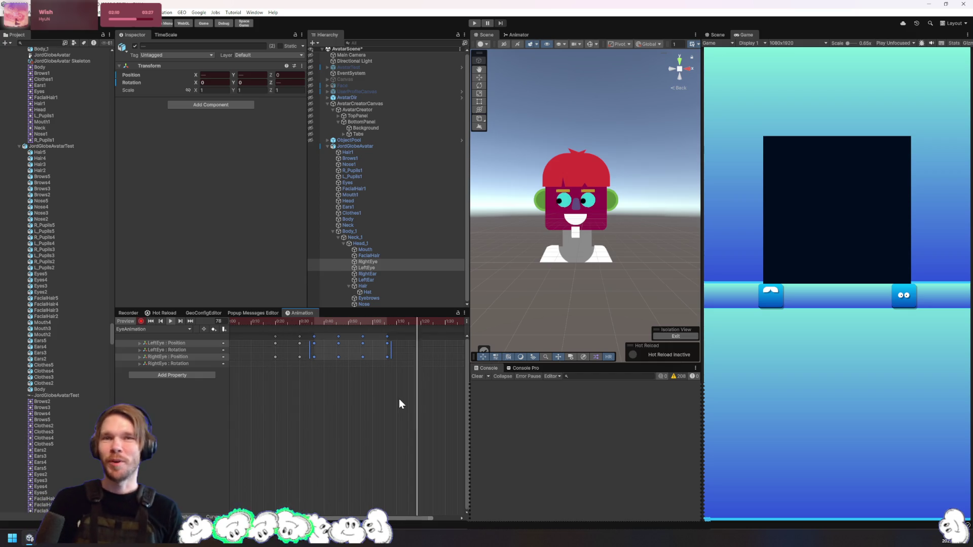
pyautogui.moveTo(322, 453); pyautogui.dragTo(339, 454)
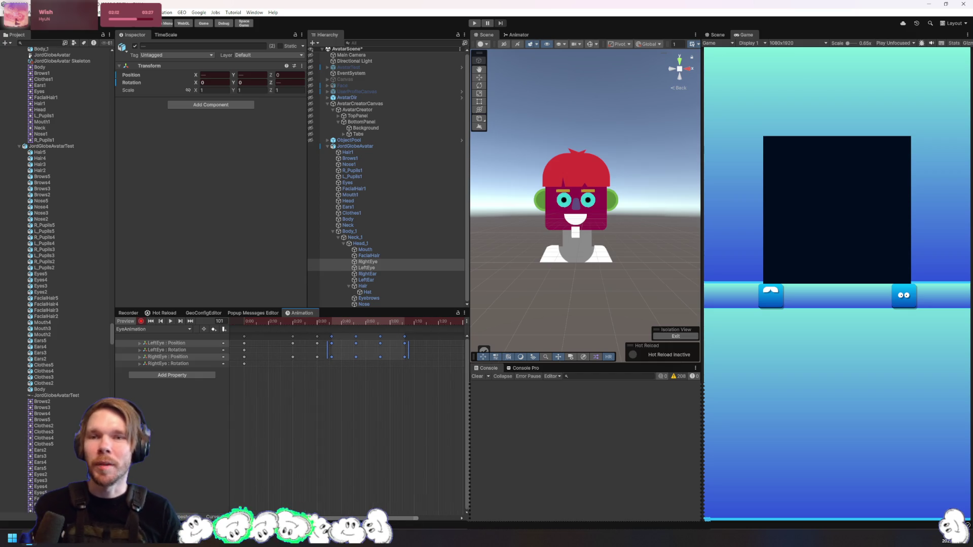
pyautogui.click(359, 146)
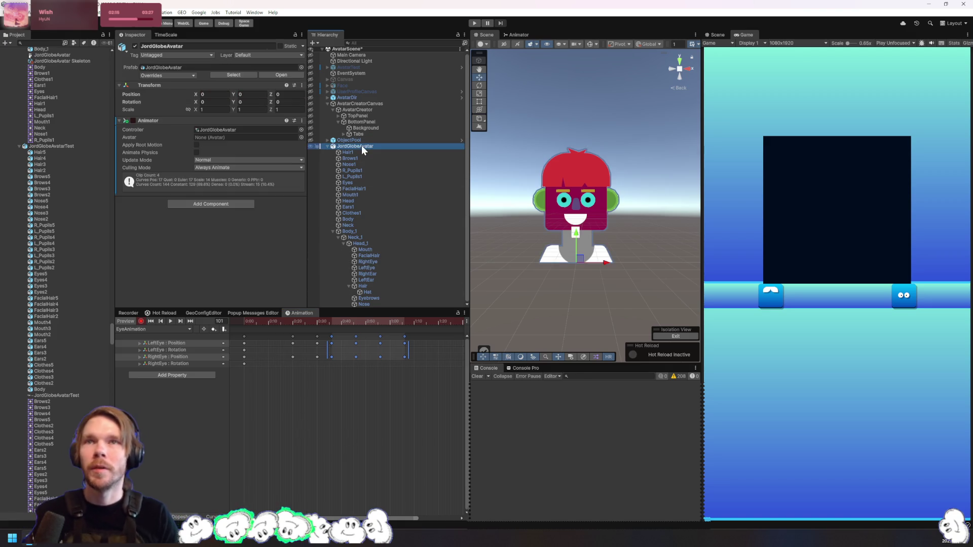
# Open the avatar's Animator controller and add a new layer named EyeLayer
pyautogui.doubleClick(227, 129)
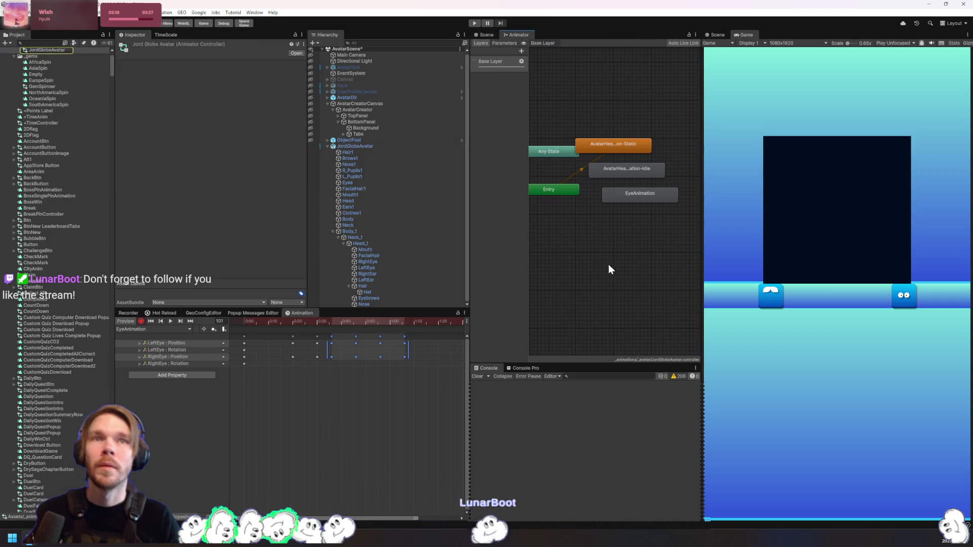
pyautogui.moveTo(639, 196); pyautogui.dragTo(647, 241)
pyautogui.click(585, 272)
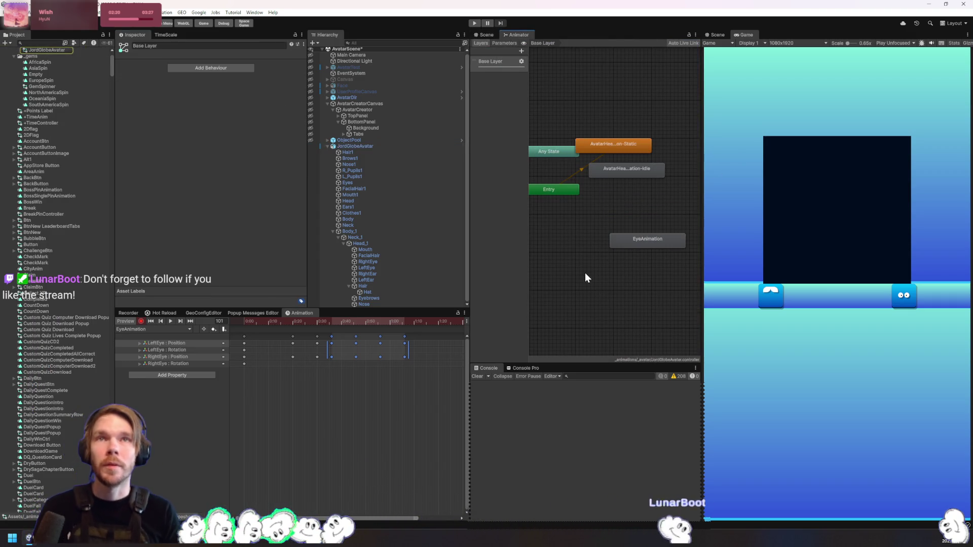
pyautogui.click(521, 51)
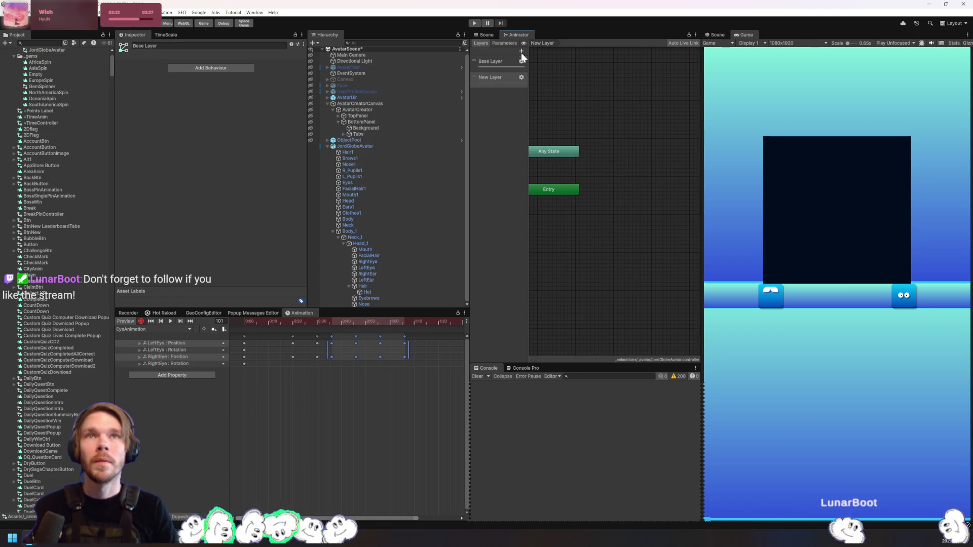
pyautogui.write('EyeLayer')
pyautogui.press('Return')
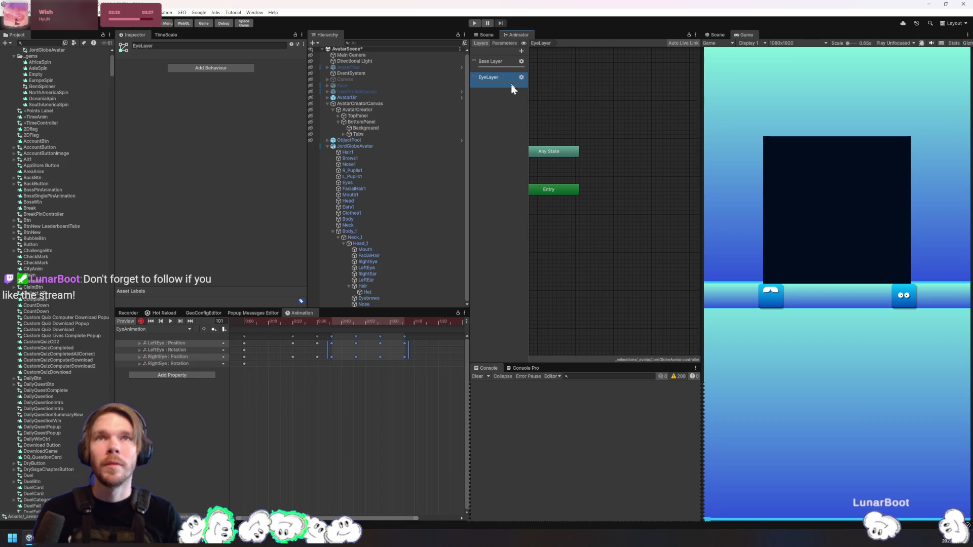
# Reposition the EyeAnimation state in Base Layer and check the empty EyeLayer graph
pyautogui.click(503, 60)
pyautogui.click(652, 238)
pyautogui.moveTo(652, 239)
pyautogui.mouseDown()
pyautogui.moveTo(637, 208)
pyautogui.moveTo(500, 87)
pyautogui.moveTo(636, 264)
pyautogui.mouseUp()
pyautogui.click(498, 74)
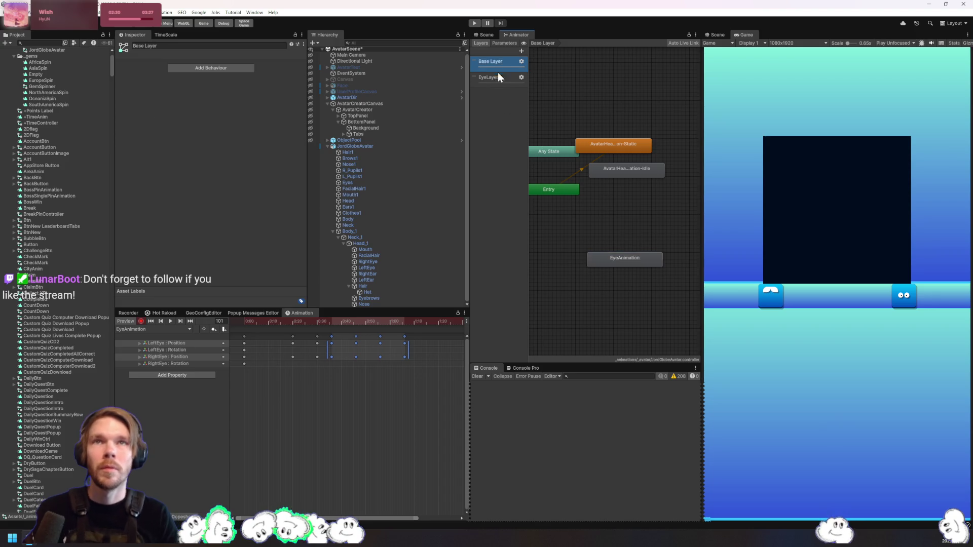
pyautogui.click(504, 63)
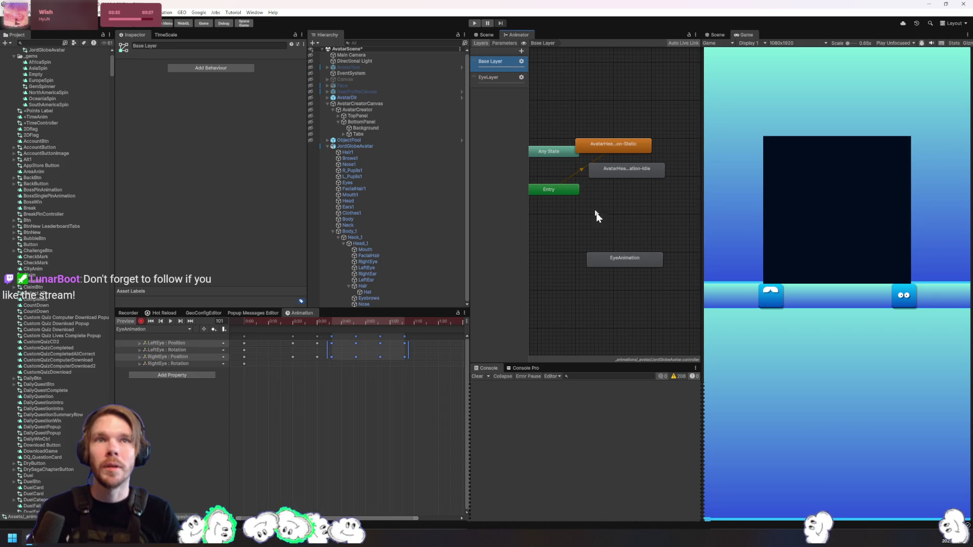
pyautogui.click(180, 343)
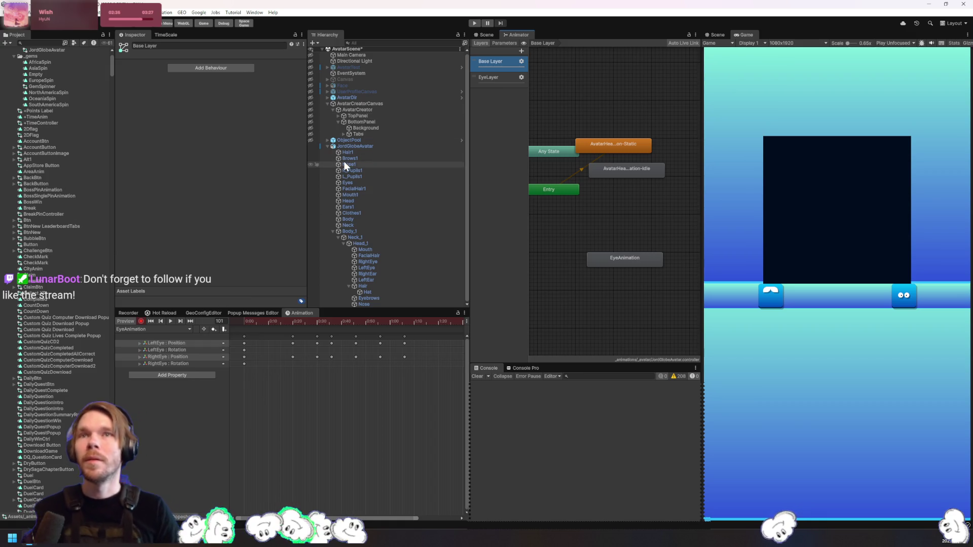
# Search 'eyeanim' in Project and drag the clip in to create an EyeAnimation 0 state
pyautogui.hotkey('ctrl', 'f')
pyautogui.write('eyeanim')
pyautogui.moveTo(42, 57)
pyautogui.mouseDown()
pyautogui.moveTo(595, 131)
pyautogui.moveTo(613, 115)
pyautogui.mouseUp()
pyautogui.click(619, 114)
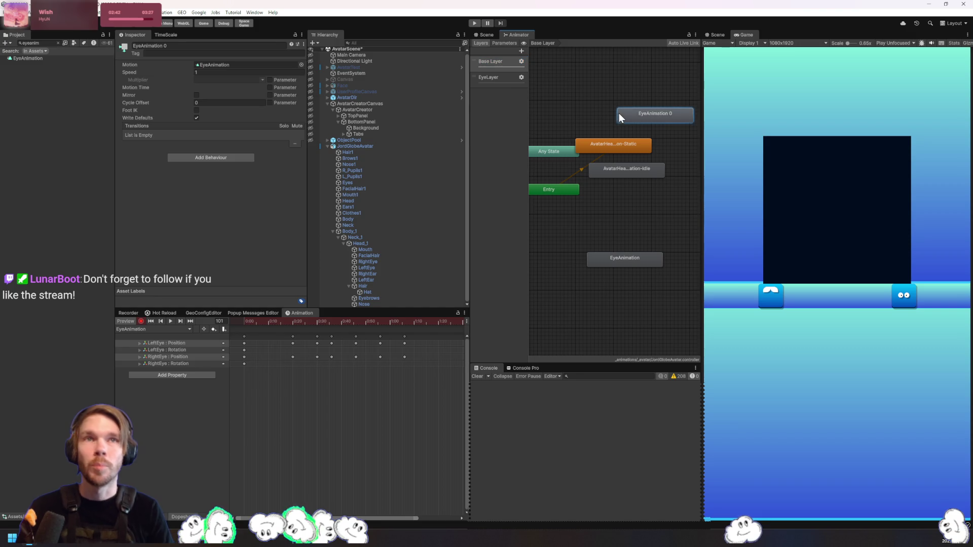
# Make EyeAnimation EyeLayer's default state and delete the EyeAnimation state from Base Layer
pyautogui.click(500, 81)
pyautogui.moveTo(28, 59)
pyautogui.mouseDown()
pyautogui.moveTo(638, 69)
pyautogui.moveTo(587, 121)
pyautogui.moveTo(643, 162)
pyautogui.moveTo(654, 209)
pyautogui.mouseUp()
pyautogui.click(496, 61)
pyautogui.click(628, 257)
pyautogui.press('Delete')
pyautogui.moveTo(640, 154); pyautogui.dragTo(659, 184)
# Create a New StateMachine sub-state machine in Base Layer and look inside it
pyautogui.rightClick(626, 264)
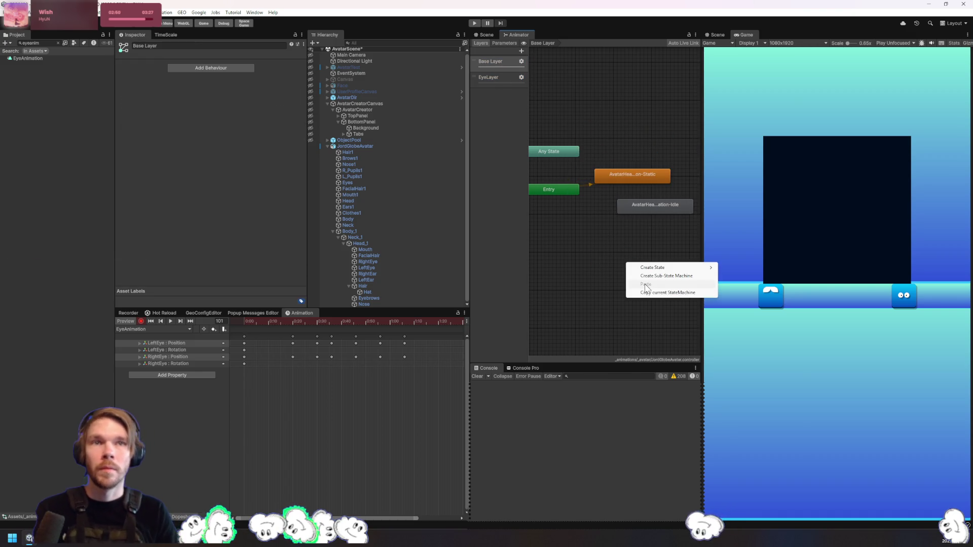
pyautogui.moveTo(684, 269)
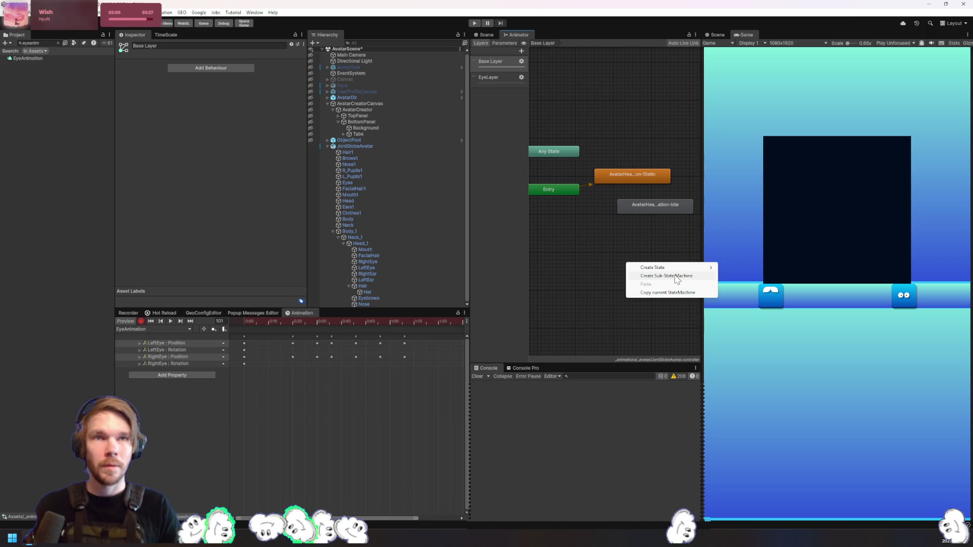
pyautogui.click(676, 276)
pyautogui.moveTo(656, 256); pyautogui.dragTo(622, 245)
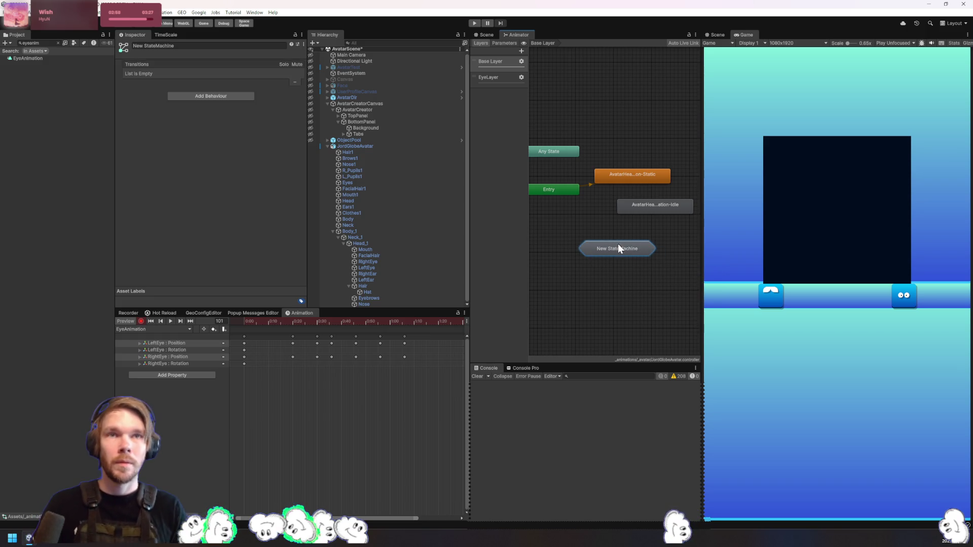
pyautogui.doubleClick(615, 249)
pyautogui.scroll(3, 638, 242)
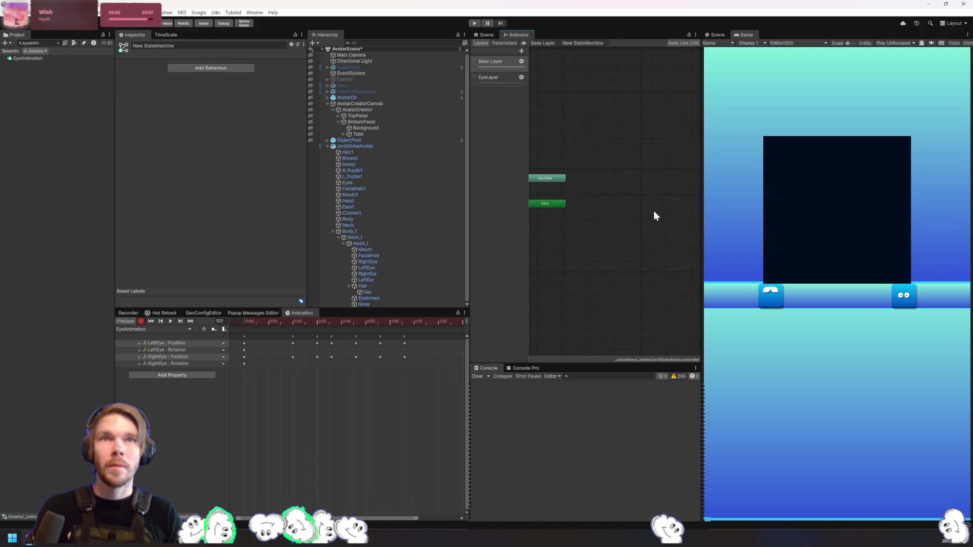
pyautogui.click(509, 77)
pyautogui.click(498, 65)
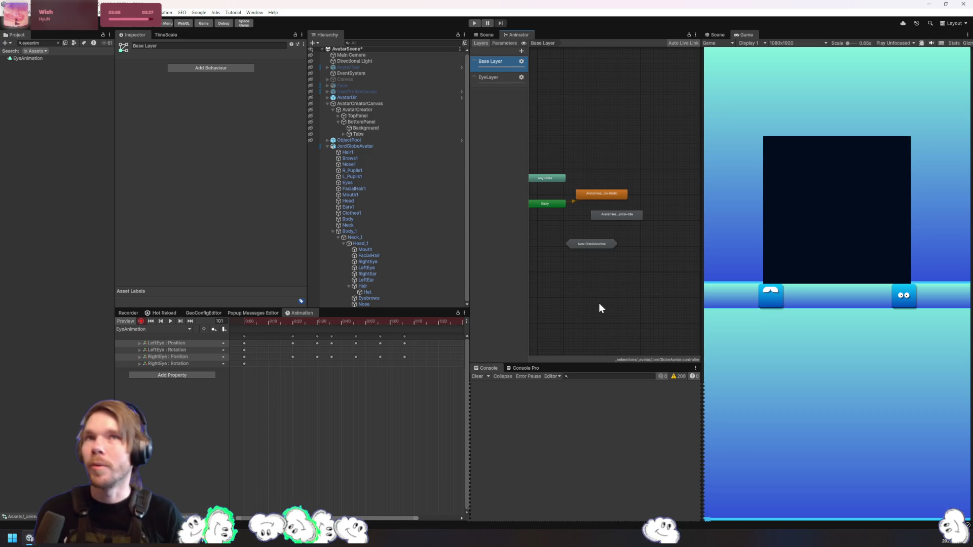
# Select the Neck object and turn off keyframe recording for the clip
pyautogui.click(361, 226)
pyautogui.click(369, 227)
pyautogui.click(141, 321)
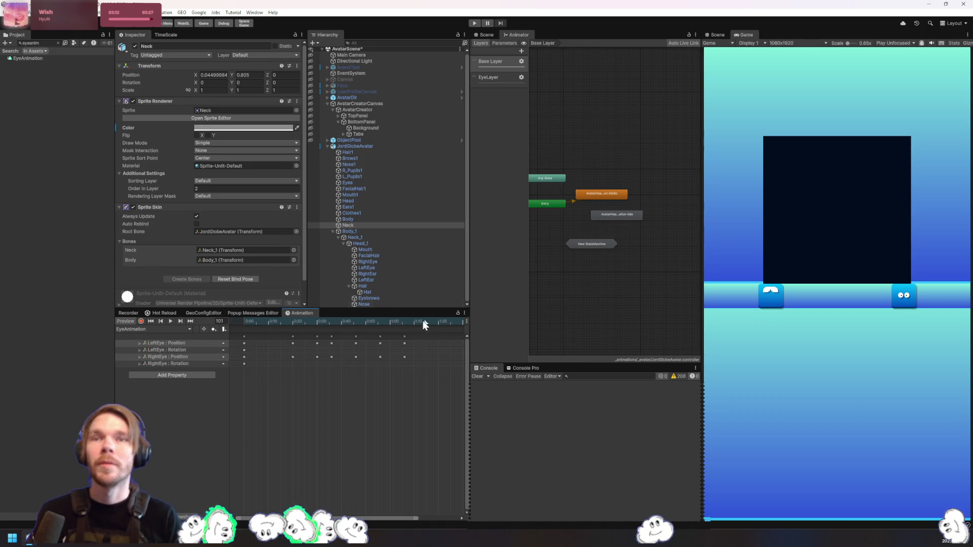
# Stop the preview, review the AvatarHeadAnimation-Static state and EyeAnimation loop settings, then go to Rider
pyautogui.press('space')
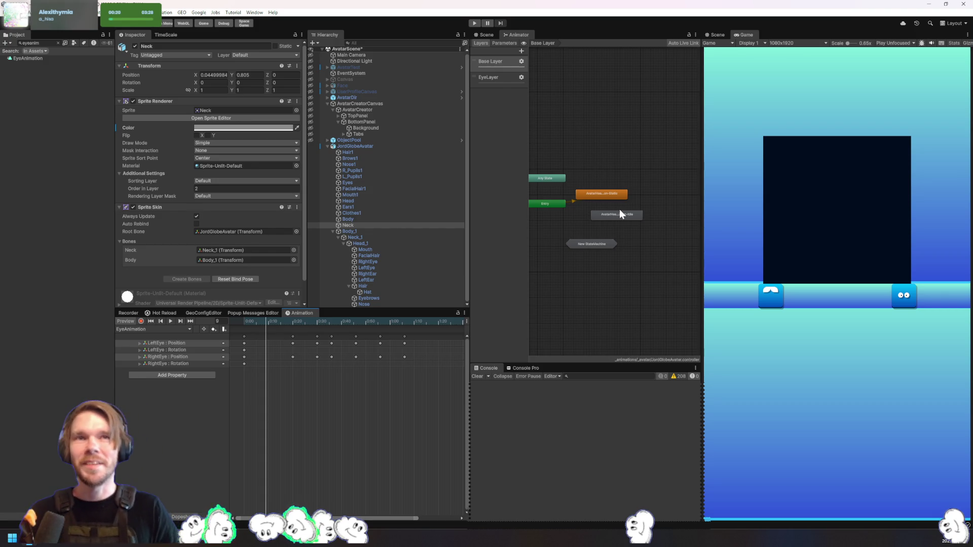
pyautogui.scroll(5, 637, 239)
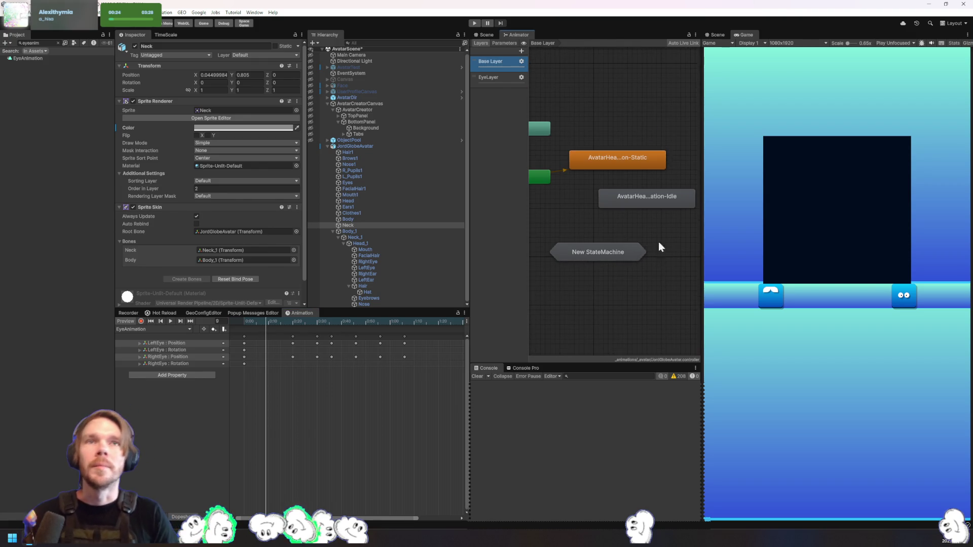
pyautogui.click(617, 164)
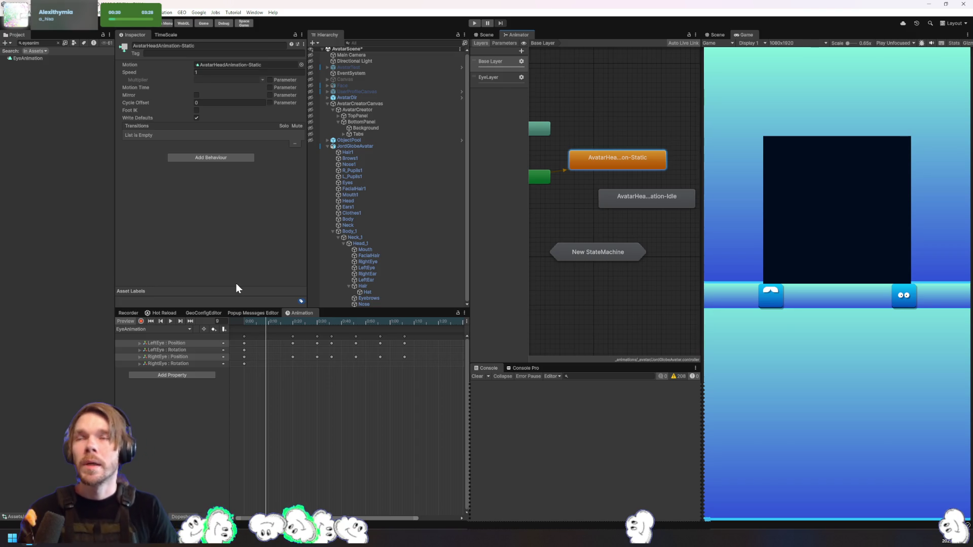
pyautogui.click(30, 58)
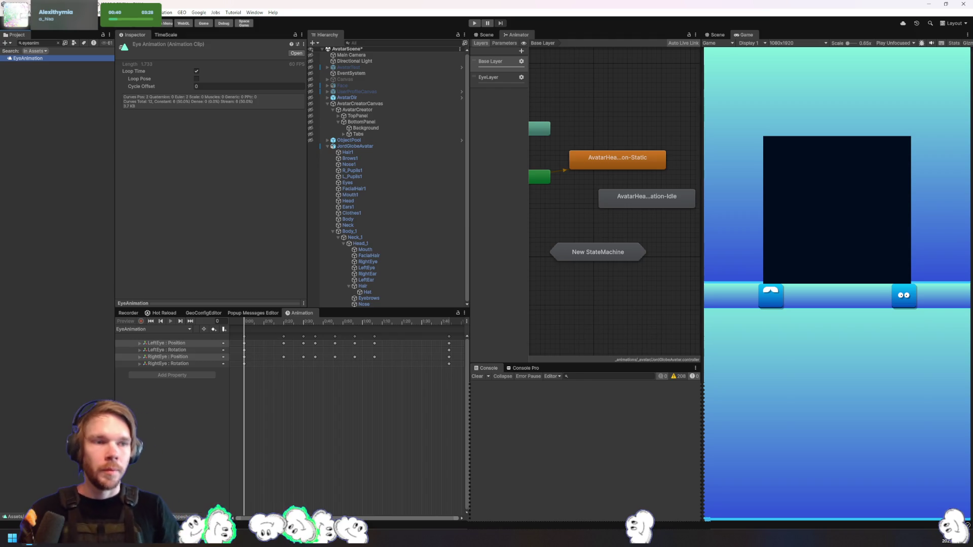
pyautogui.hotkey('alt', 'Tab')
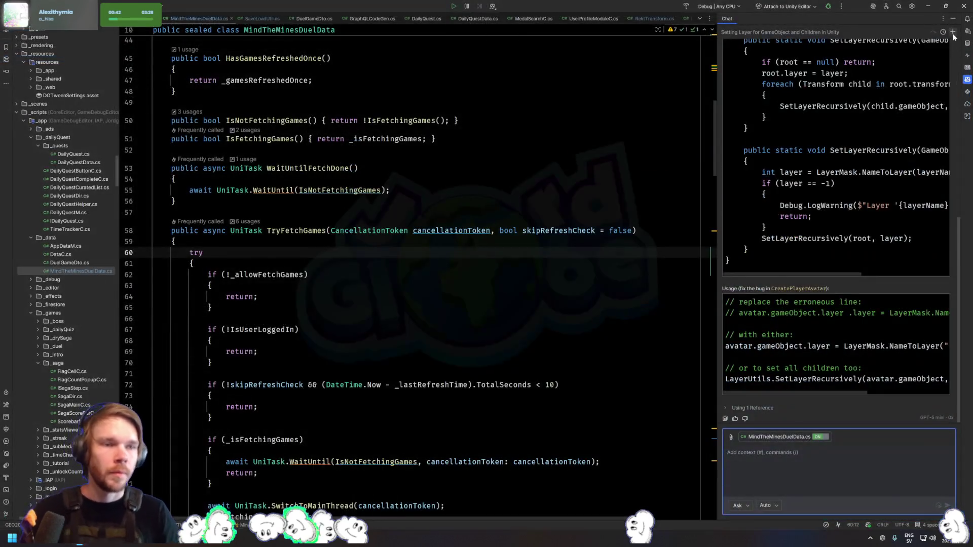
# In a new AI chat, ask how to run a base and sub animation together
pyautogui.click(953, 32)
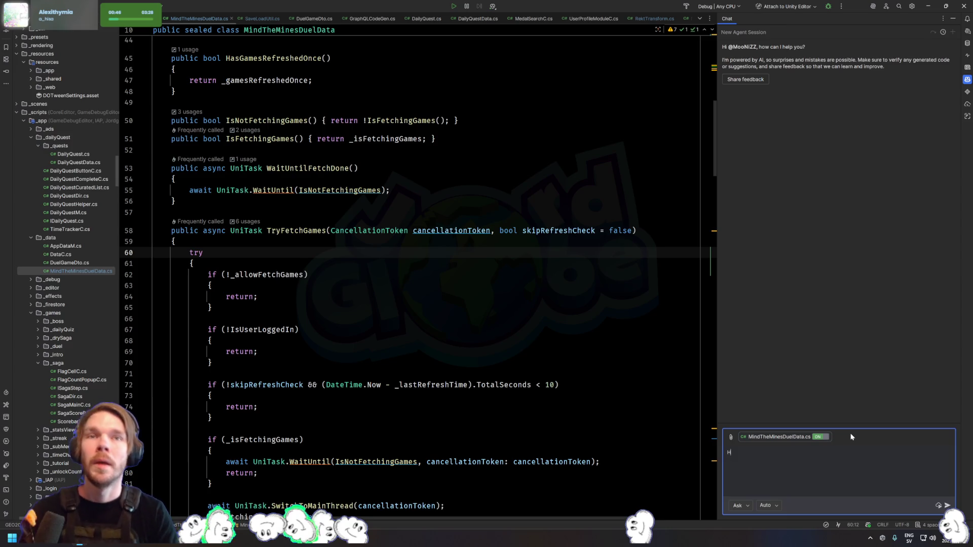
pyautogui.write('Hwo ca')
pyautogui.press('BackSpace')
pyautogui.press('BackSpace')
pyautogui.write('ow')
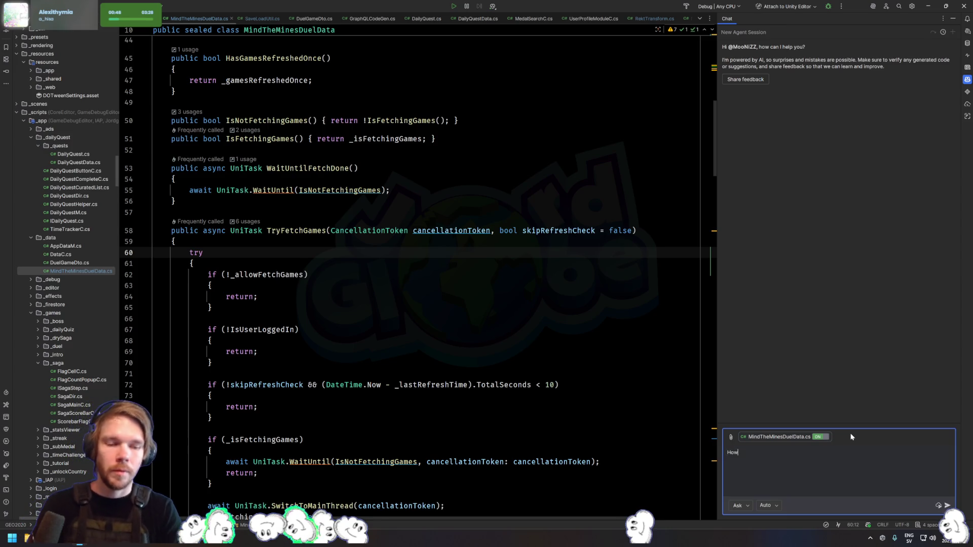
pyautogui.write('n 2 animations at the same time? One base animation and one sub animation')
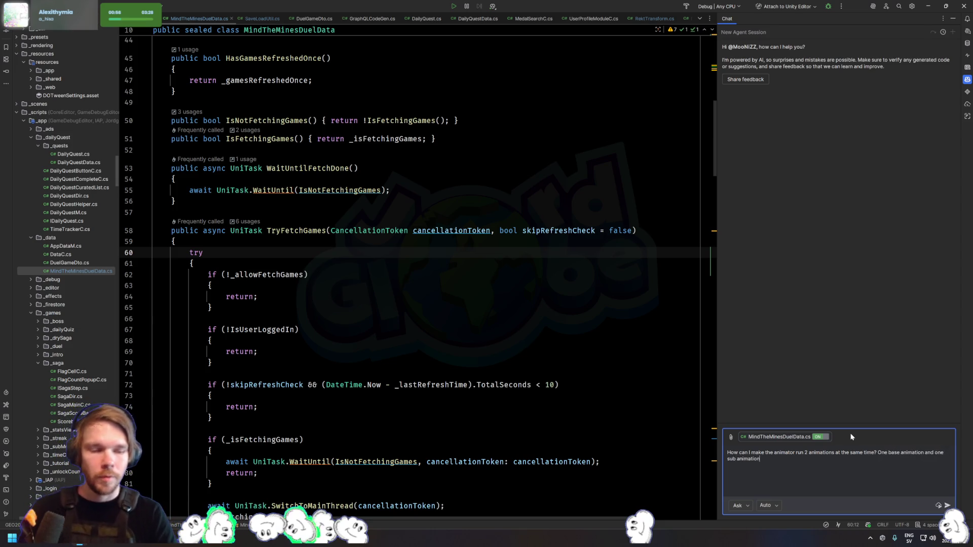
pyautogui.press('Return')
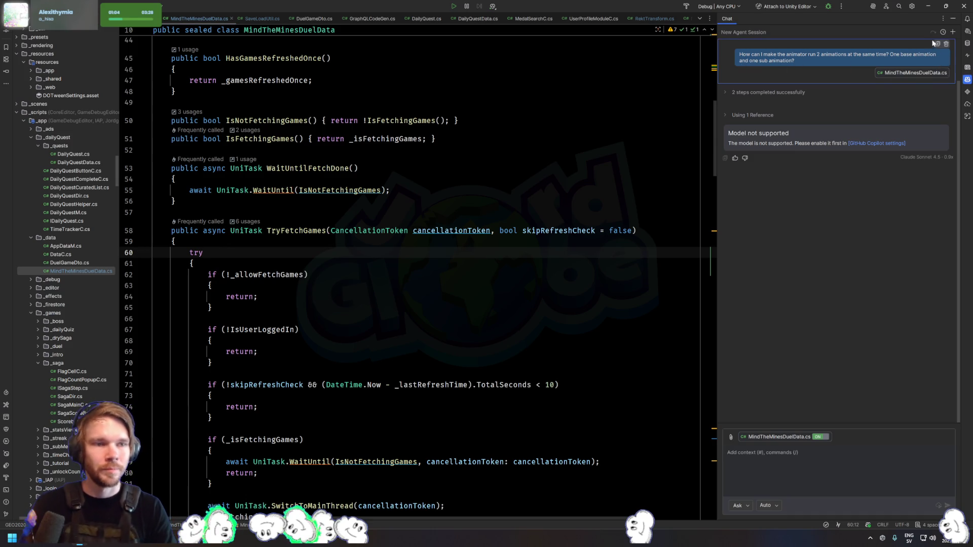
# Resend the question using GPT-5 mini, read the answer, then open Unity's EyeLayer settings
pyautogui.click(937, 44)
pyautogui.click(769, 506)
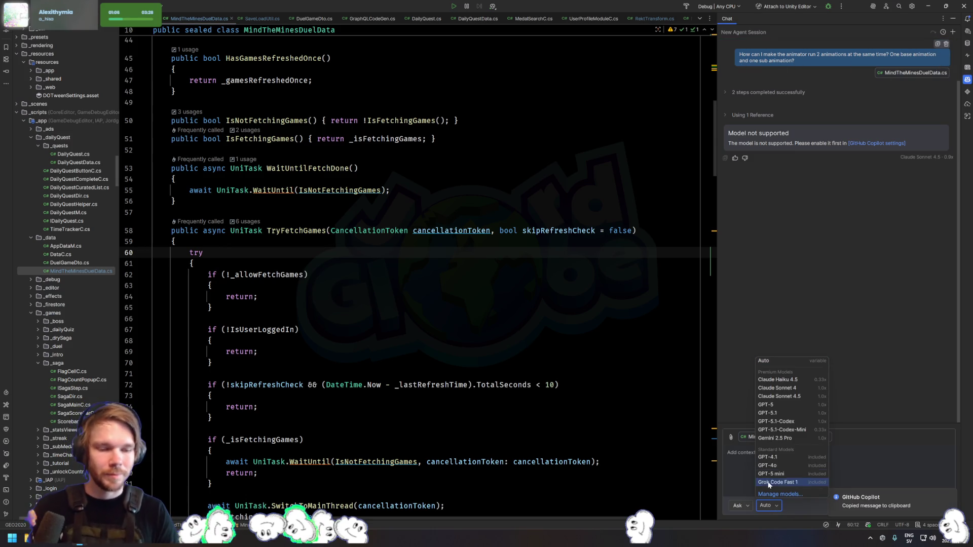
pyautogui.click(772, 474)
pyautogui.hotkey('ctrl', 'v')
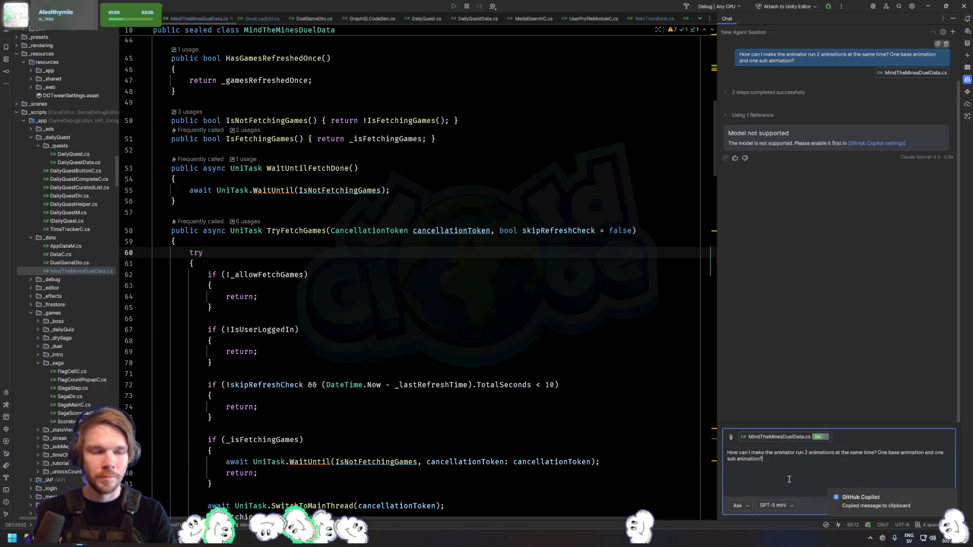
pyautogui.press('Return')
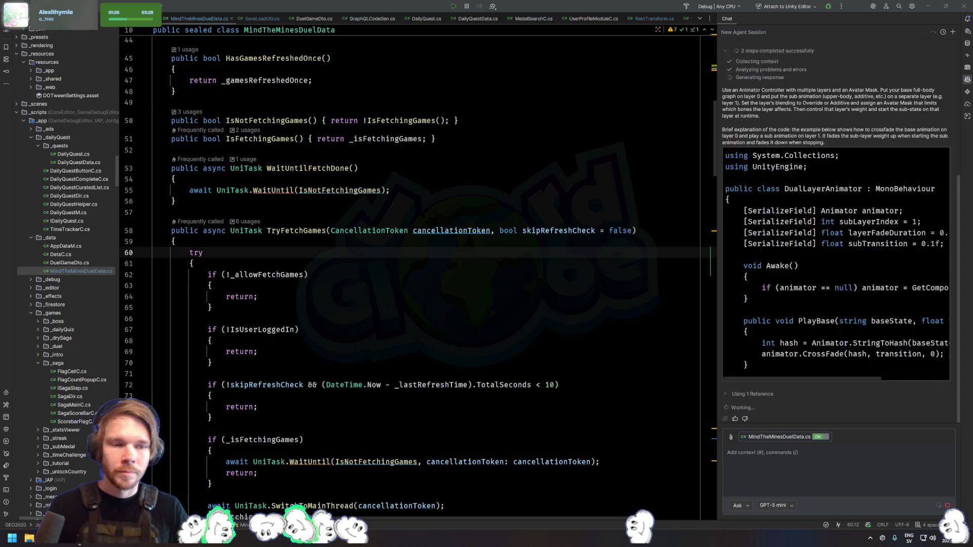
pyautogui.scroll(3, 821, 273)
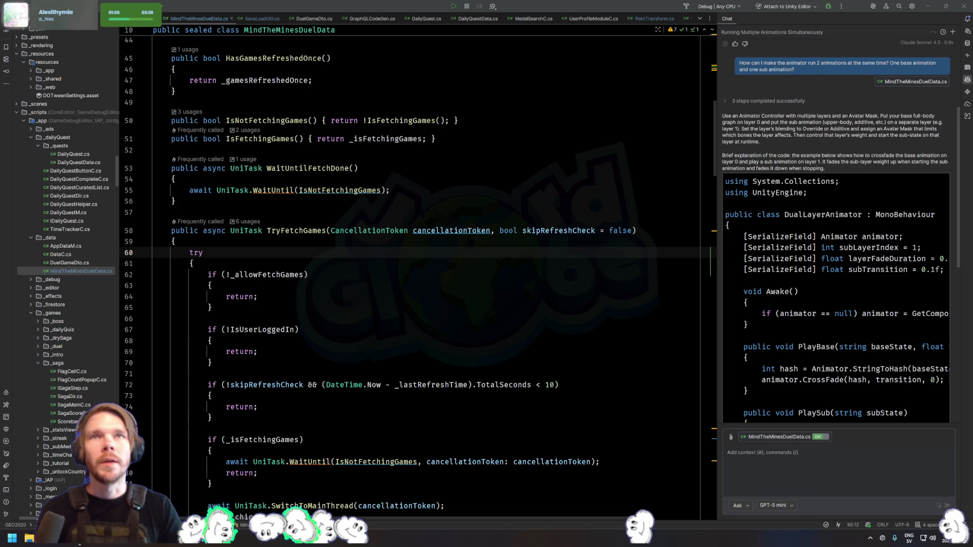
pyautogui.hotkey('alt', 'Tab')
pyautogui.click(521, 78)
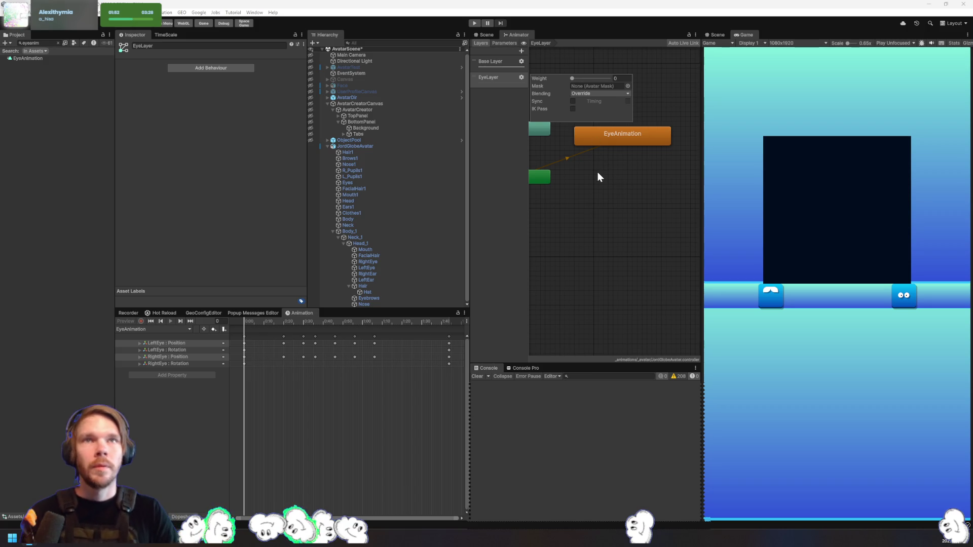
# Raise the EyeLayer weight slider to 1 and switch to the Scene view of the avatar
pyautogui.rightClick(579, 210)
pyautogui.click(579, 199)
pyautogui.click(521, 78)
pyautogui.click(590, 80)
pyautogui.moveTo(591, 80); pyautogui.dragTo(640, 87)
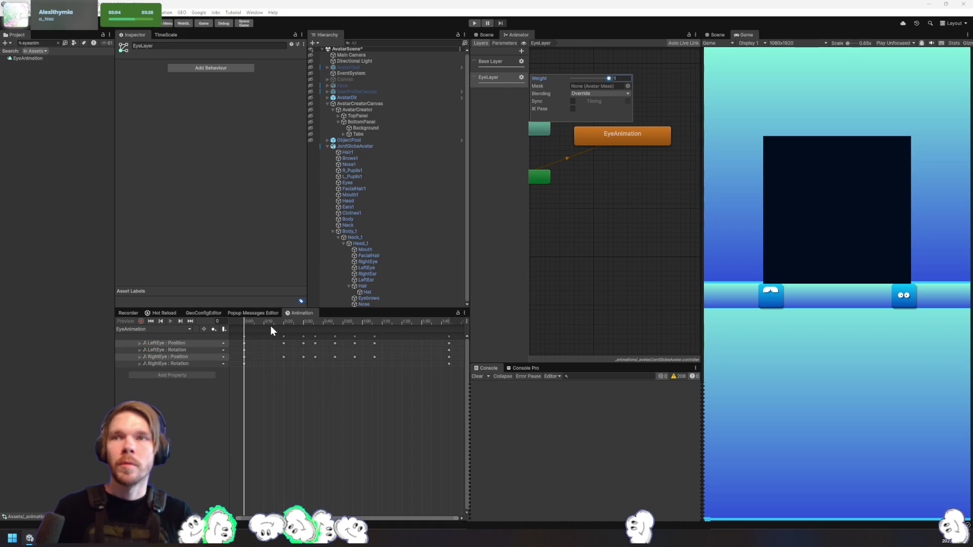
pyautogui.click(483, 35)
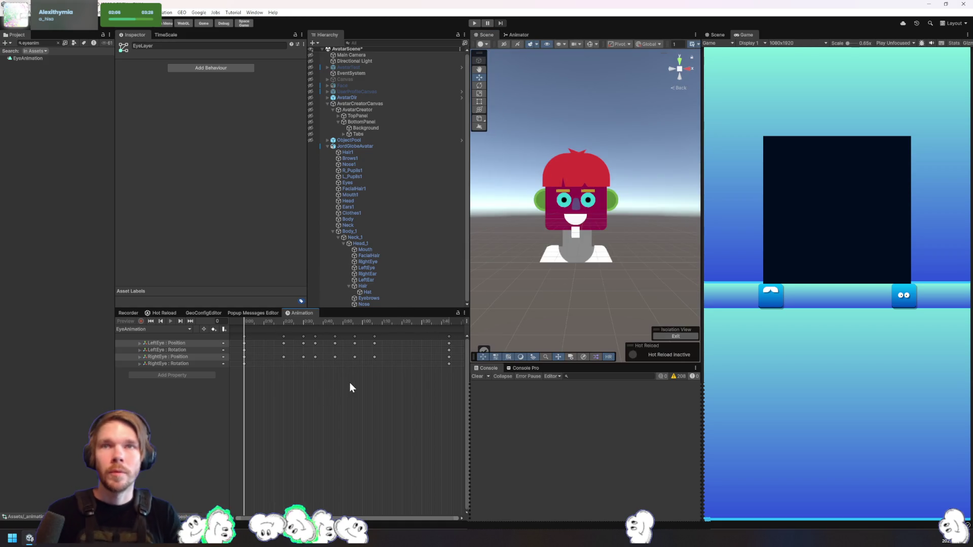
# Select Body_1 and preview the AvatarHeadAnimation-Idle clip
pyautogui.click(348, 231)
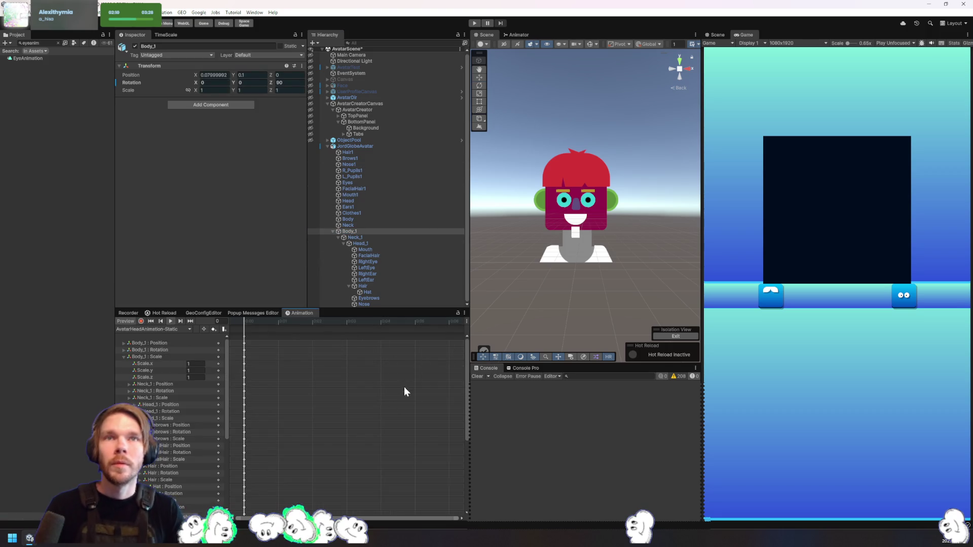
pyautogui.click(165, 328)
pyautogui.click(178, 344)
pyautogui.click(175, 329)
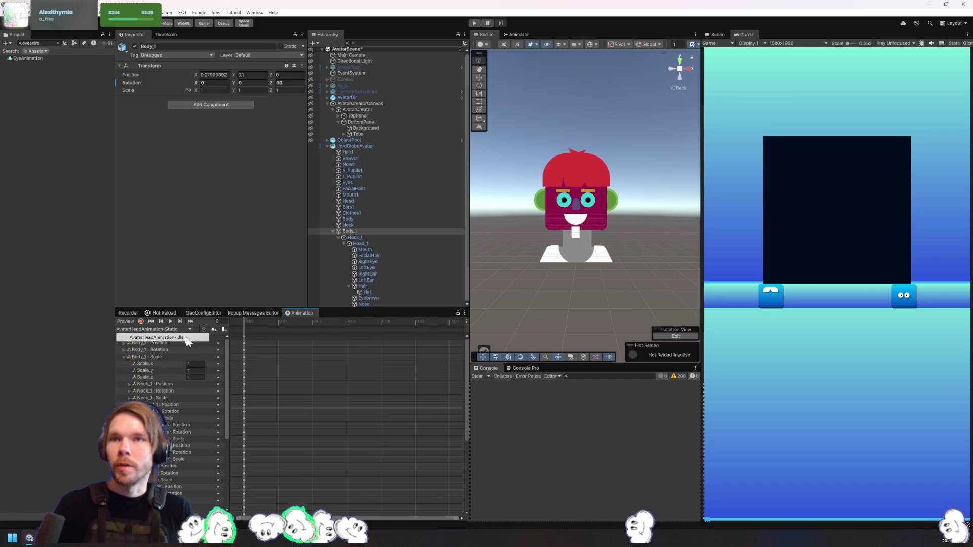
pyautogui.click(156, 338)
pyautogui.press('space')
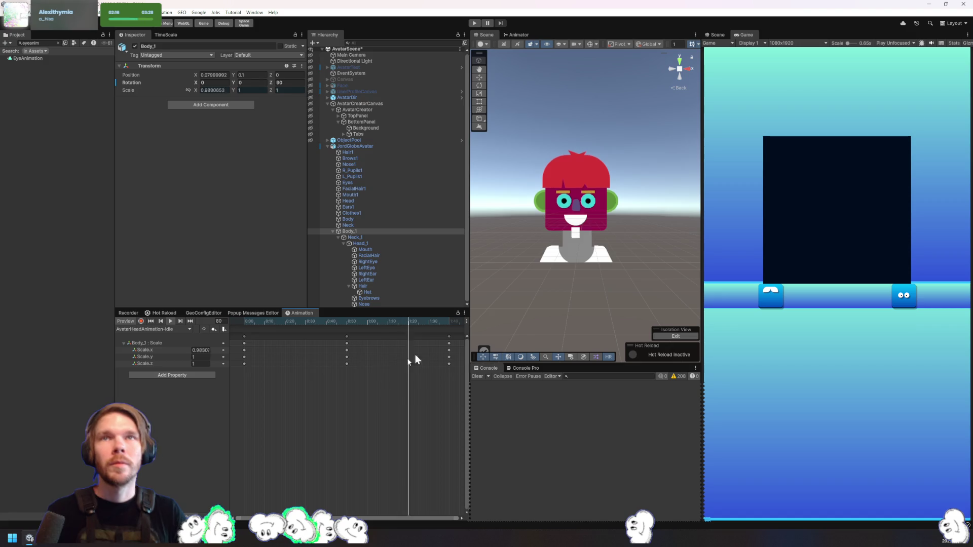
# Dock the Animator window beside the Scene view and enter Play mode
pyautogui.click(516, 35)
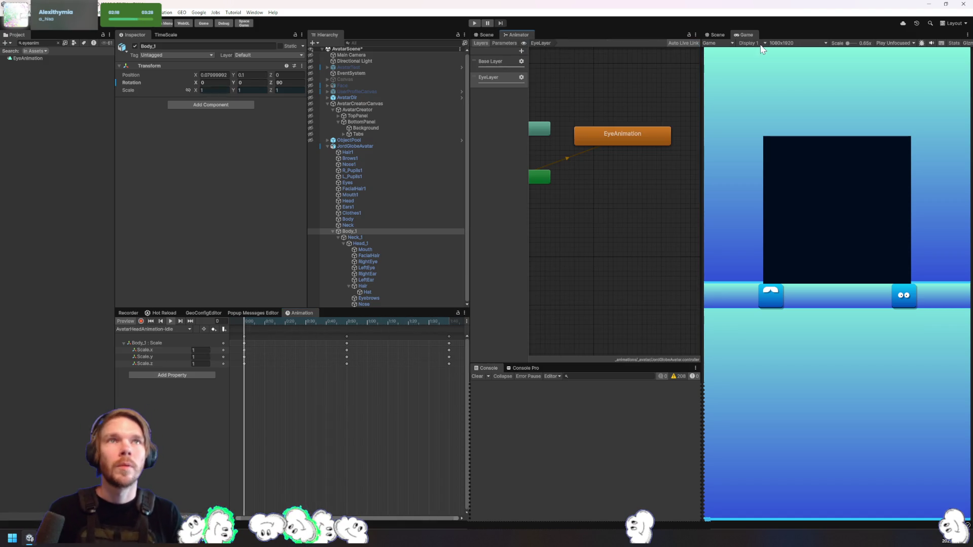
pyautogui.moveTo(545, 28); pyautogui.dragTo(781, 33)
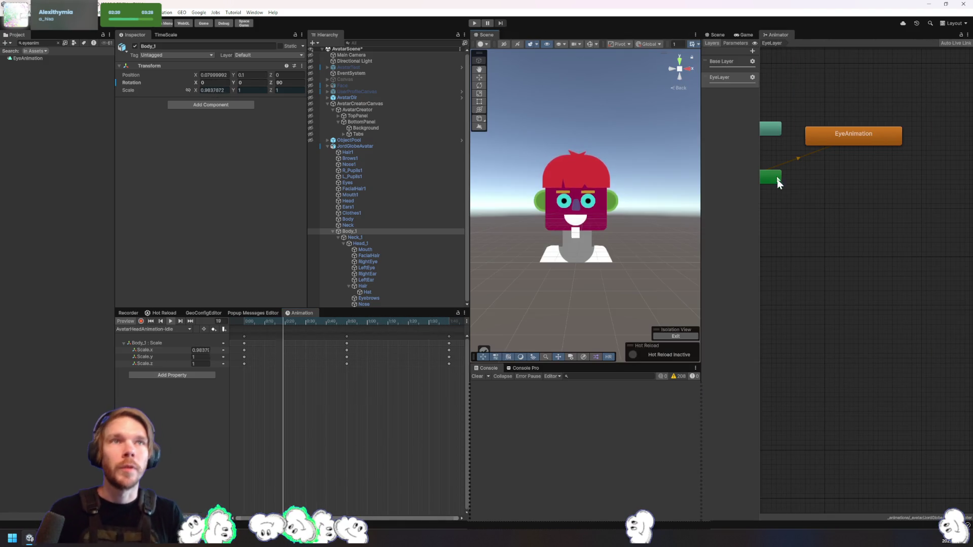
pyautogui.scroll(5, 848, 251)
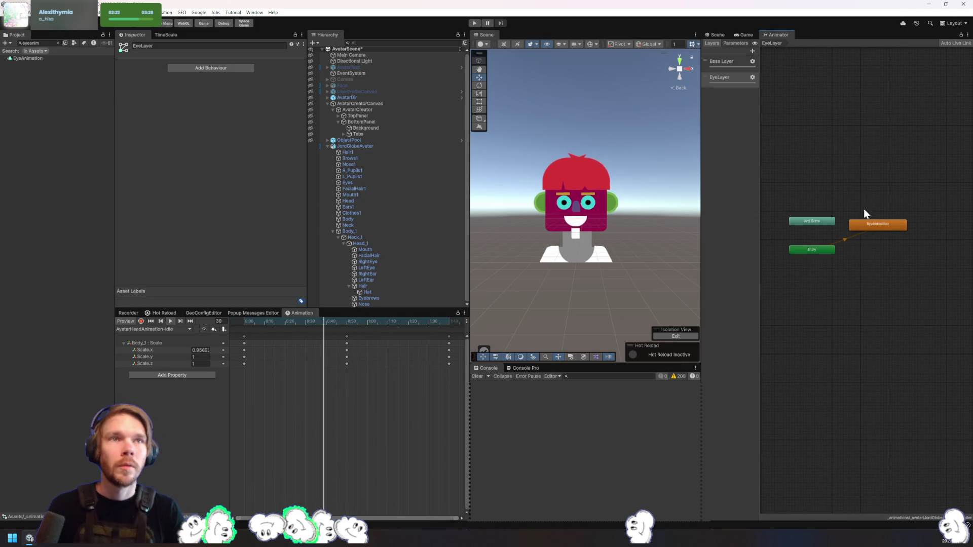
pyautogui.rightClick(877, 223)
pyautogui.click(852, 274)
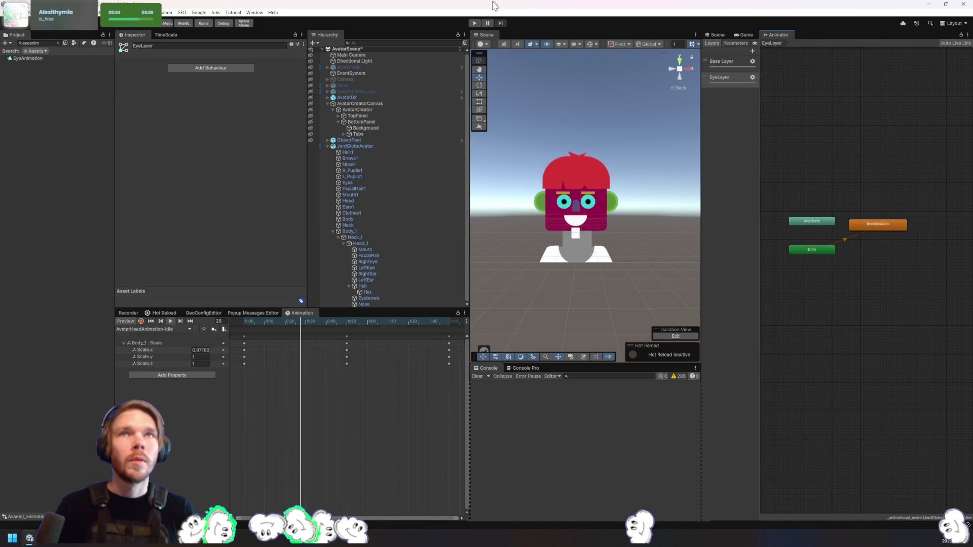
pyautogui.click(475, 24)
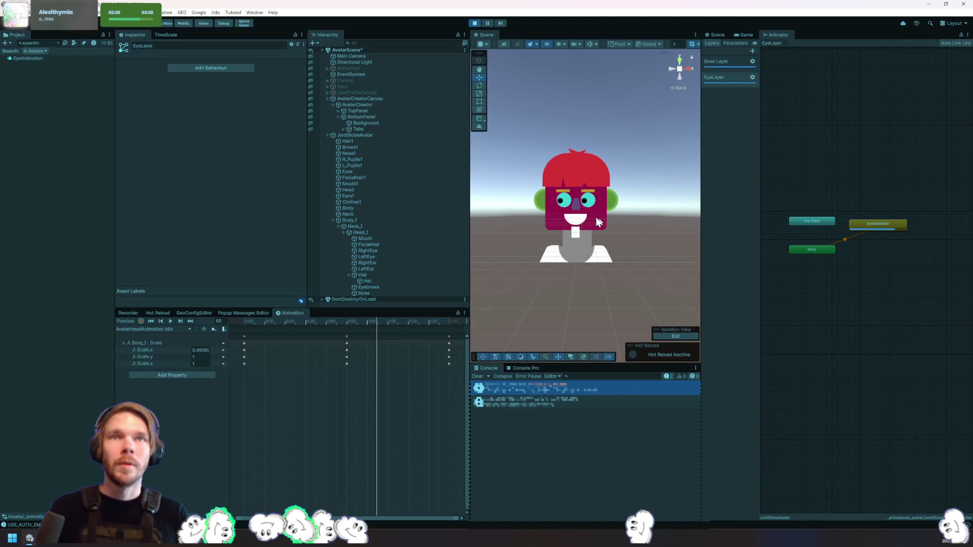
# Set EyeLayer blending to Additive and lower its weight to 0.44
pyautogui.click(753, 78)
pyautogui.click(831, 93)
pyautogui.click(829, 109)
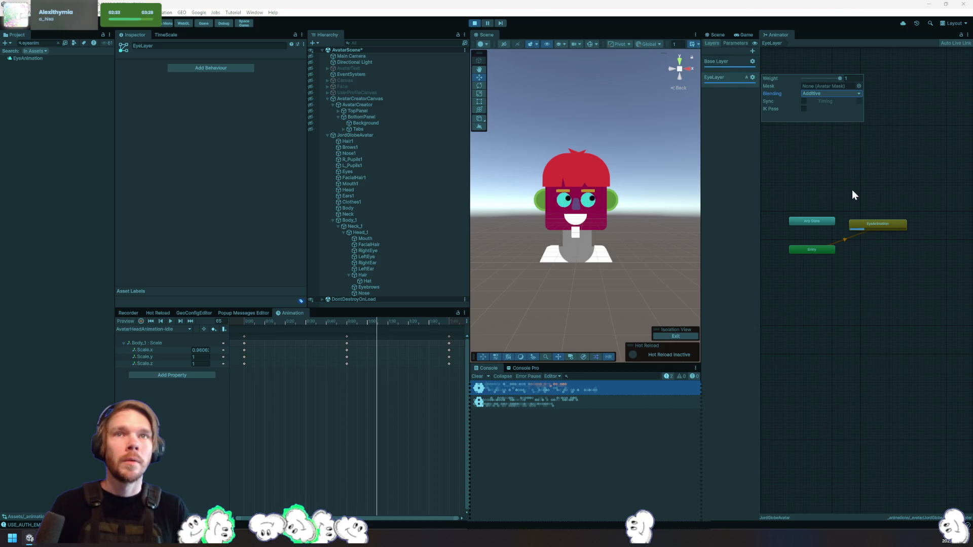
pyautogui.click(739, 60)
pyautogui.click(734, 78)
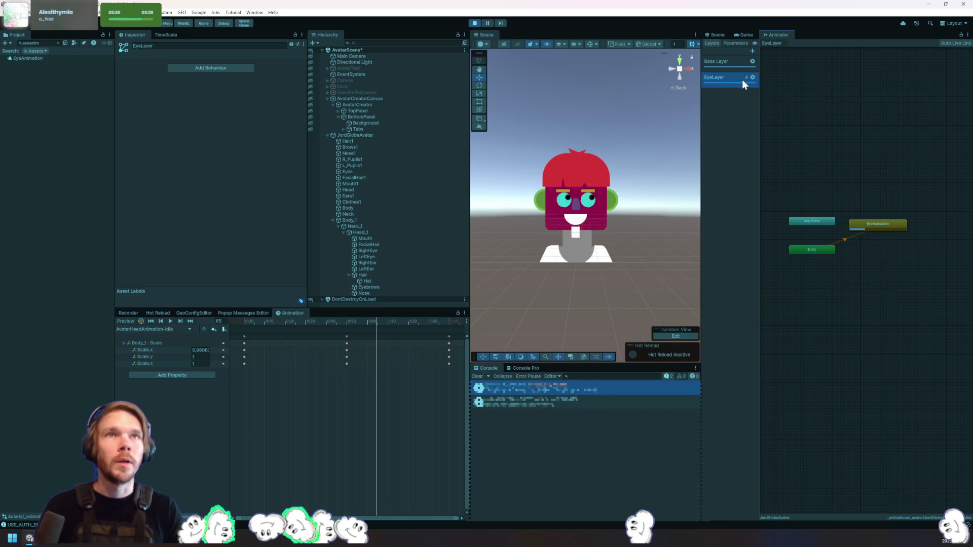
pyautogui.click(752, 78)
pyautogui.moveTo(837, 76)
pyautogui.mouseDown()
pyautogui.moveTo(818, 84)
pyautogui.moveTo(862, 83)
pyautogui.mouseUp()
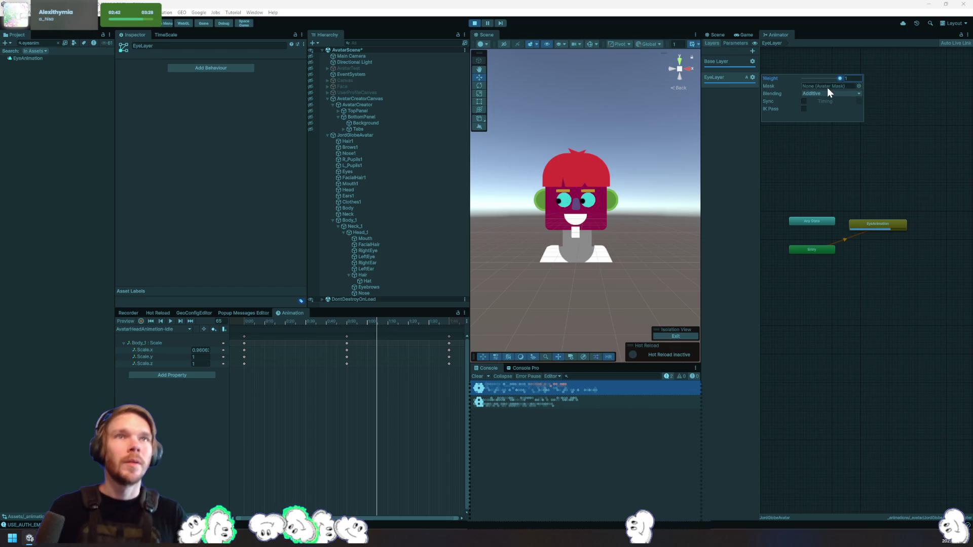
# Compare the Base Layer and EyeLayer weight and blending settings
pyautogui.click(724, 63)
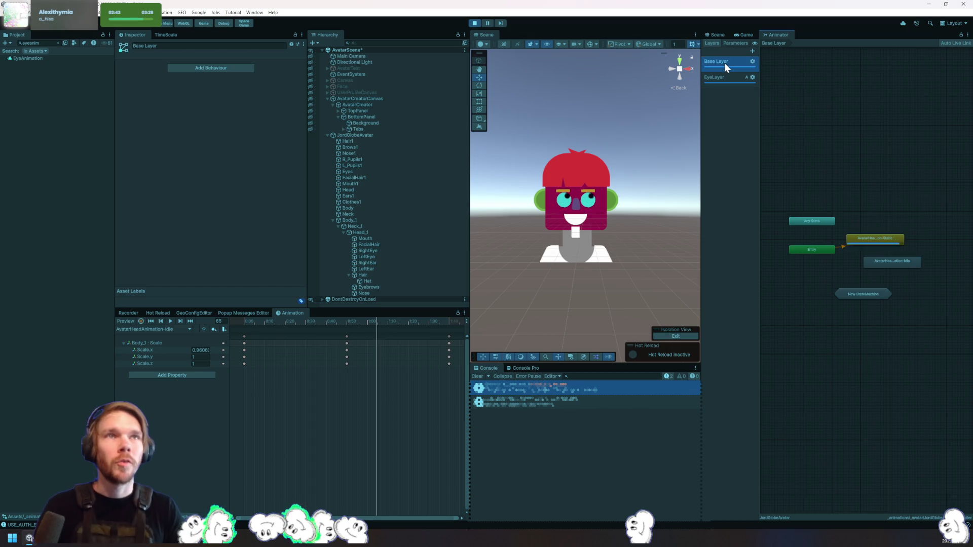
pyautogui.click(753, 62)
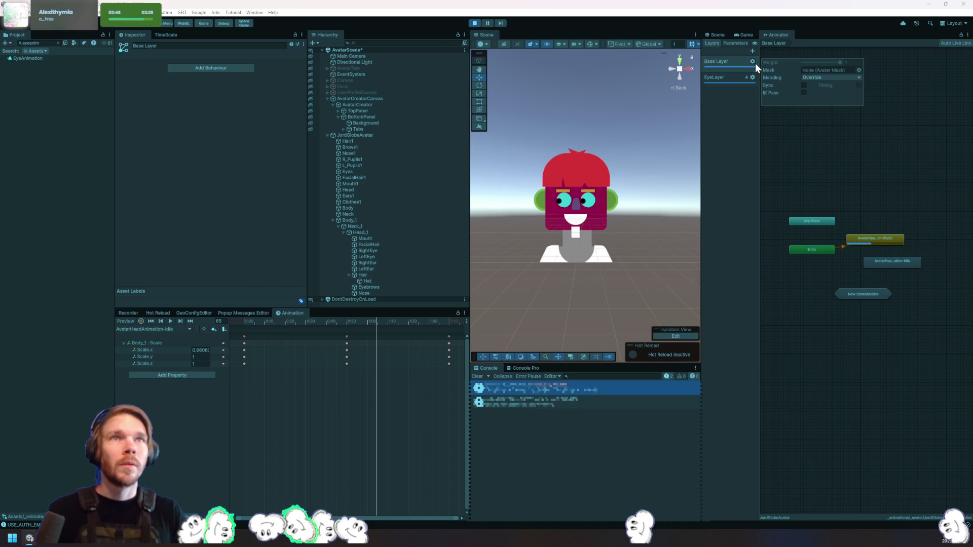
pyautogui.click(724, 79)
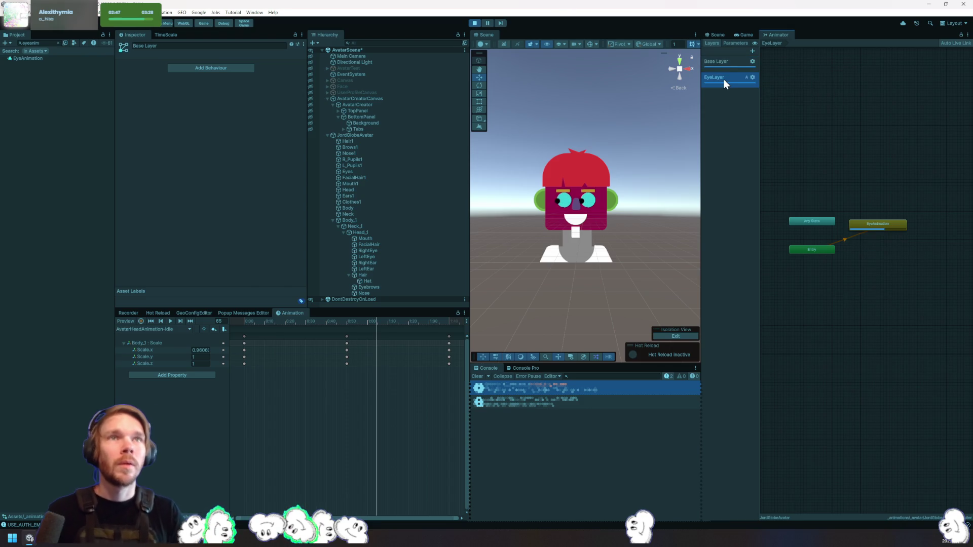
pyautogui.click(752, 77)
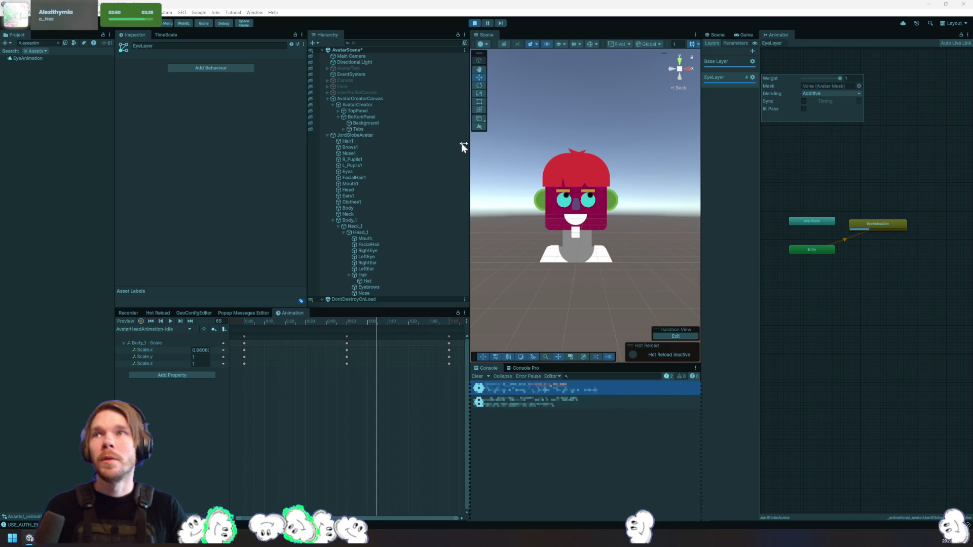
# Select JordGlobeAvatar and ping its controller asset from the Animator's Controller field
pyautogui.click(367, 221)
pyautogui.click(384, 226)
pyautogui.click(381, 136)
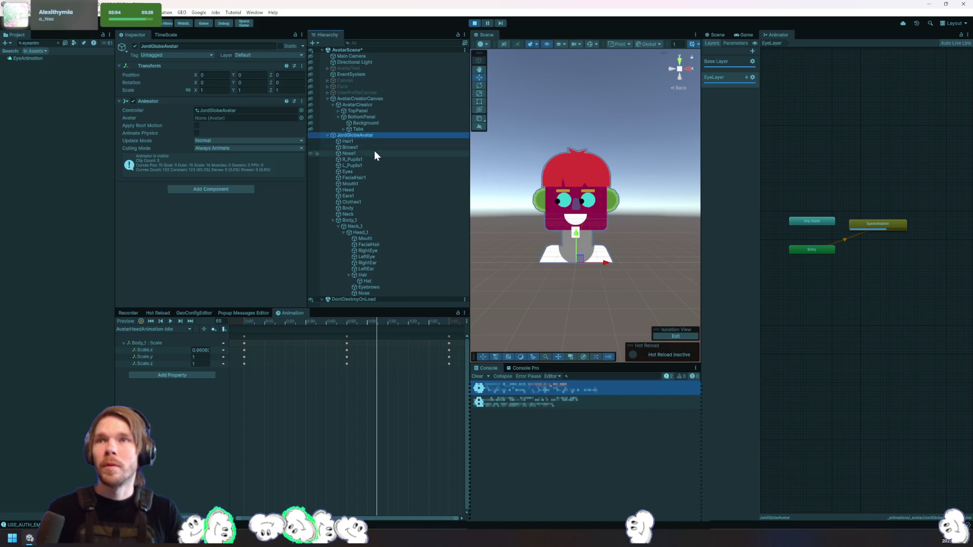
pyautogui.click(251, 110)
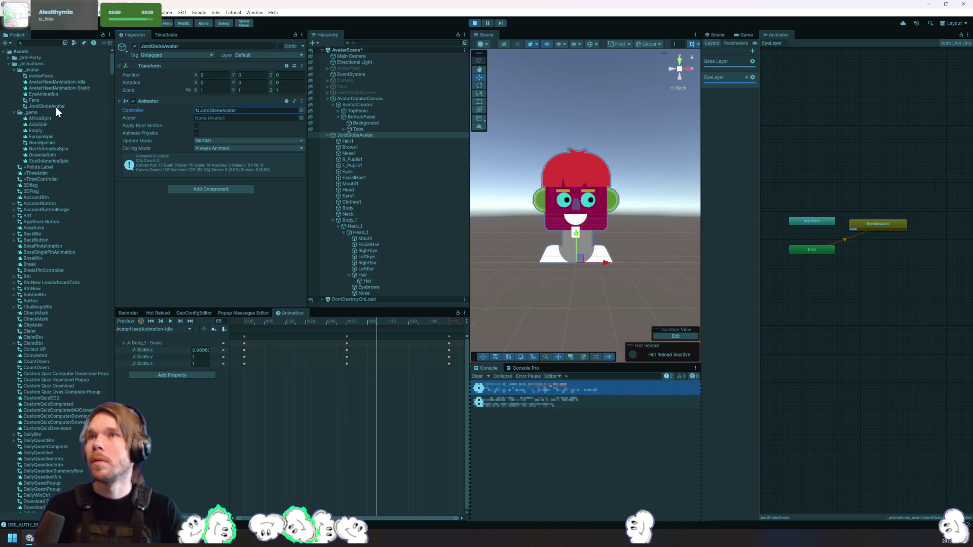
pyautogui.rightClick(38, 72)
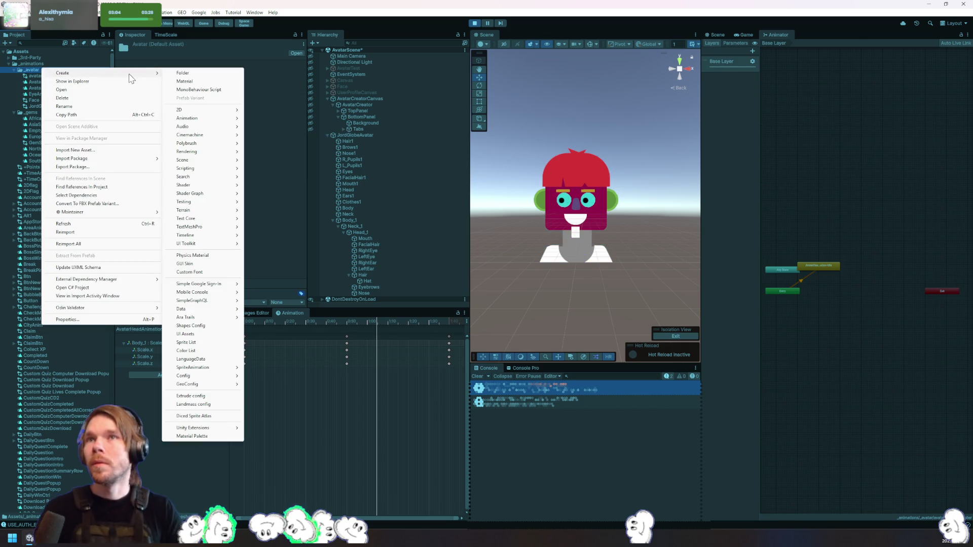
pyautogui.click(32, 106)
pyautogui.click(42, 95)
pyautogui.click(53, 106)
pyautogui.rightClick(54, 106)
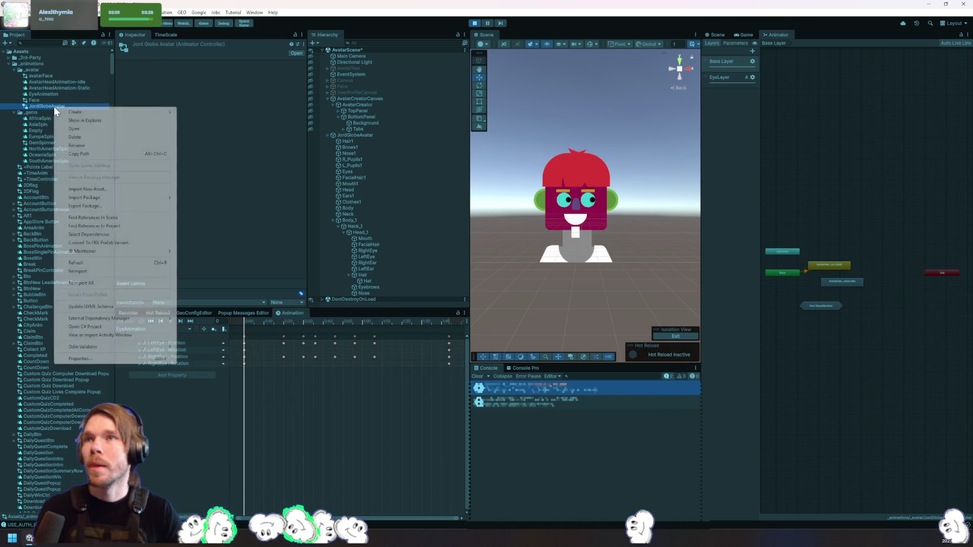
pyautogui.moveTo(139, 113)
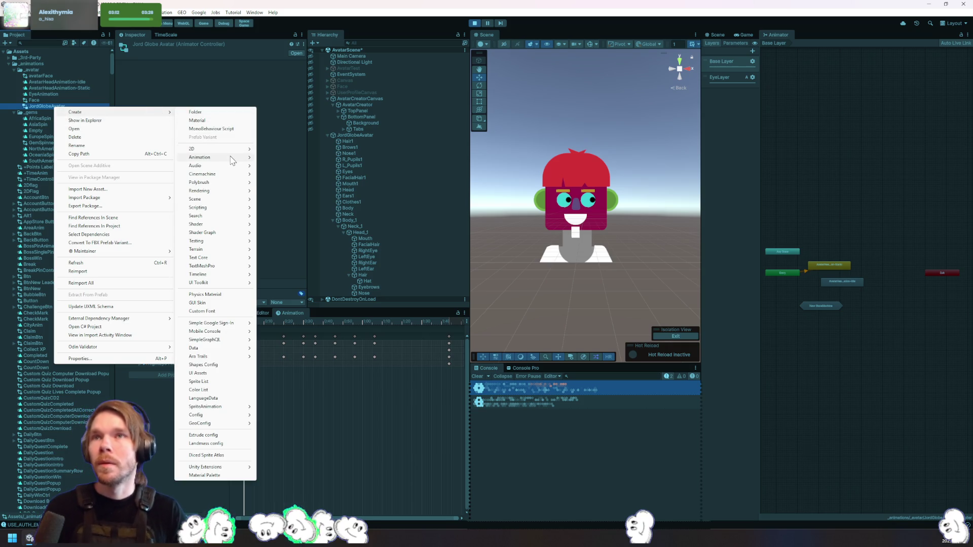
pyautogui.moveTo(238, 157)
pyautogui.click(306, 182)
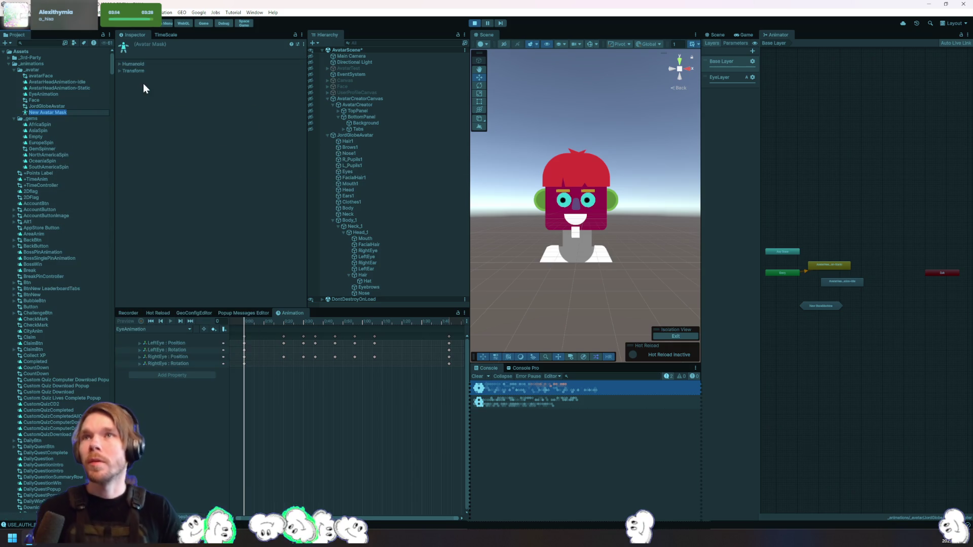
pyautogui.press('Return')
pyautogui.click(138, 65)
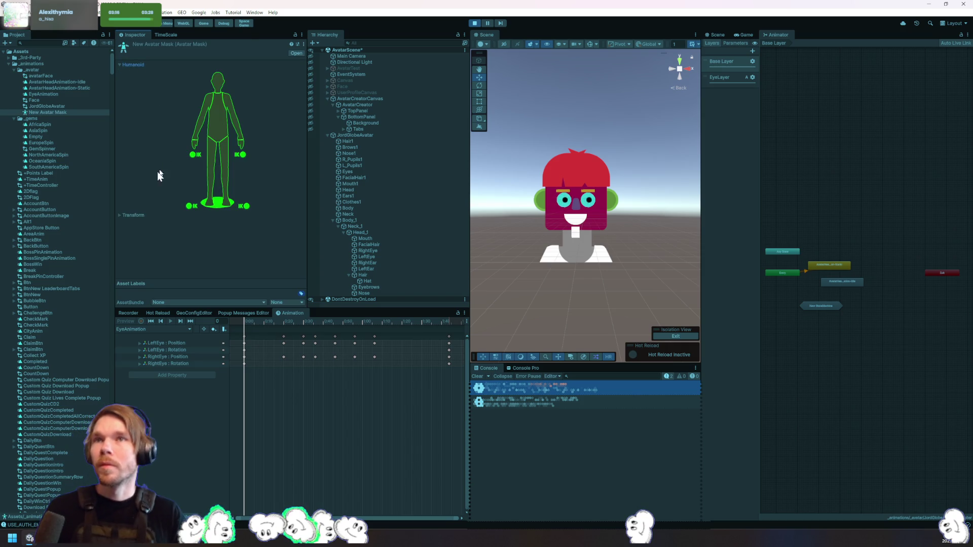
pyautogui.click(133, 216)
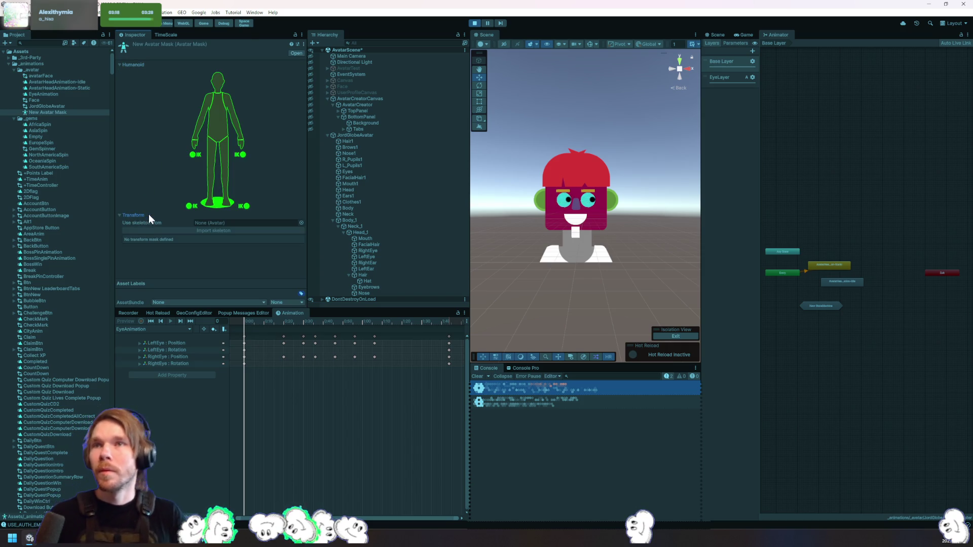
pyautogui.click(45, 112)
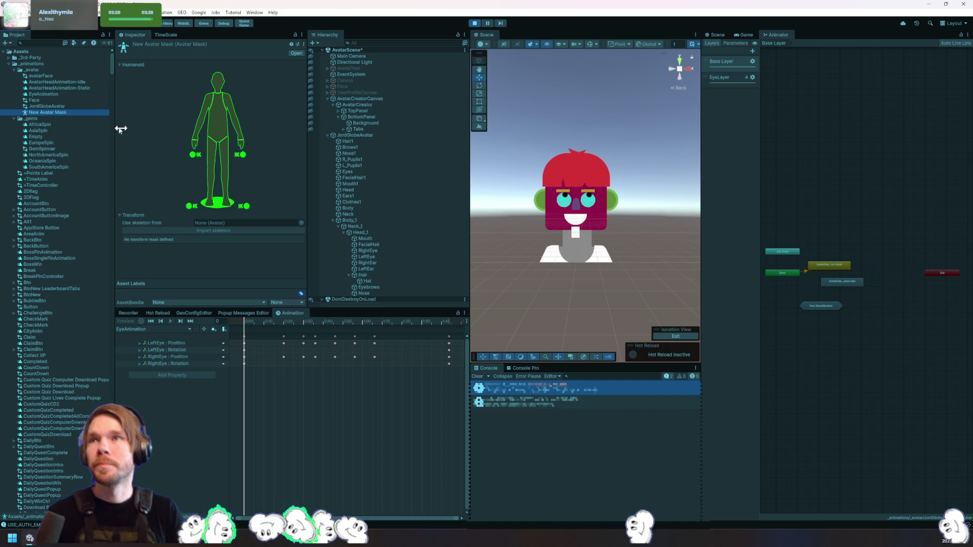
pyautogui.press('Delete')
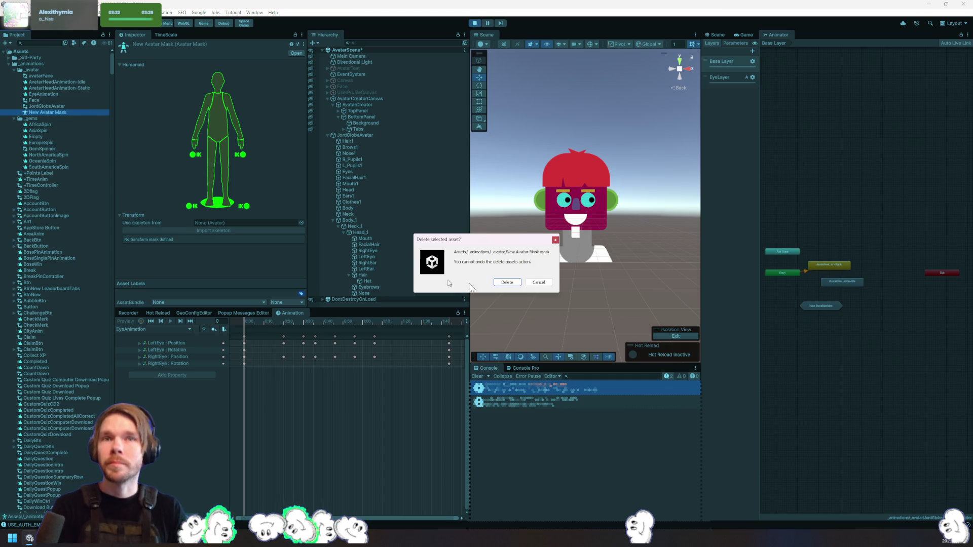
pyautogui.click(506, 283)
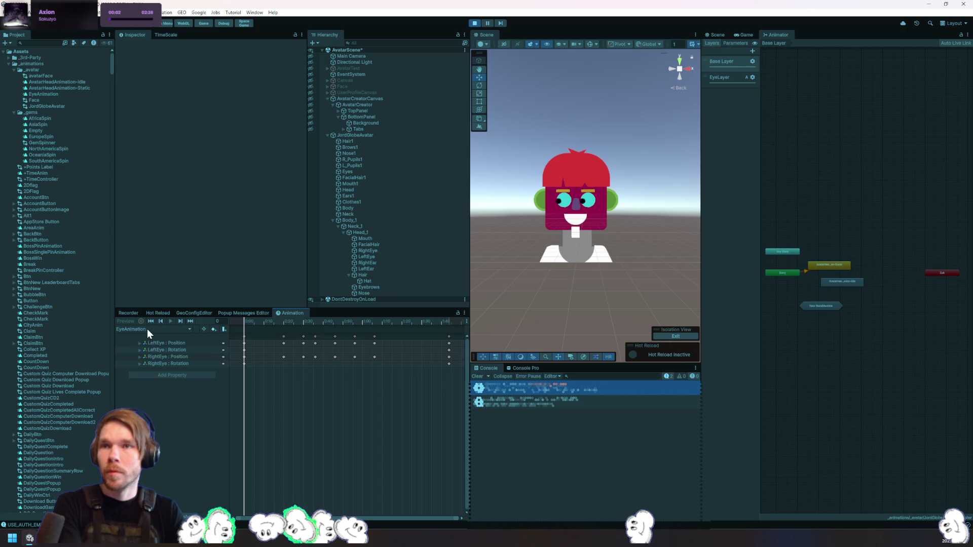
# Inspect the RightEar, Body_1, Neck_1 and Head_1 transforms and the static head state
pyautogui.click(381, 263)
pyautogui.click(393, 227)
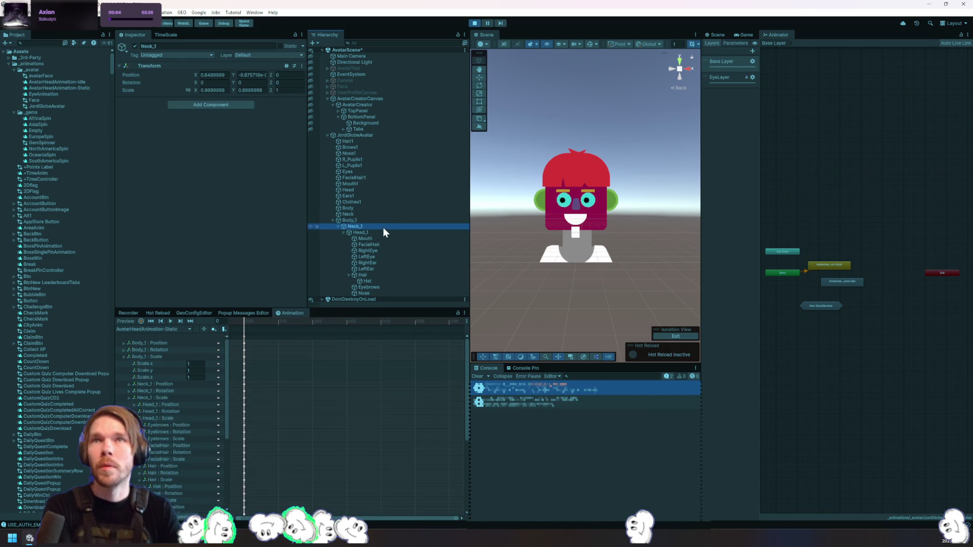
pyautogui.click(389, 221)
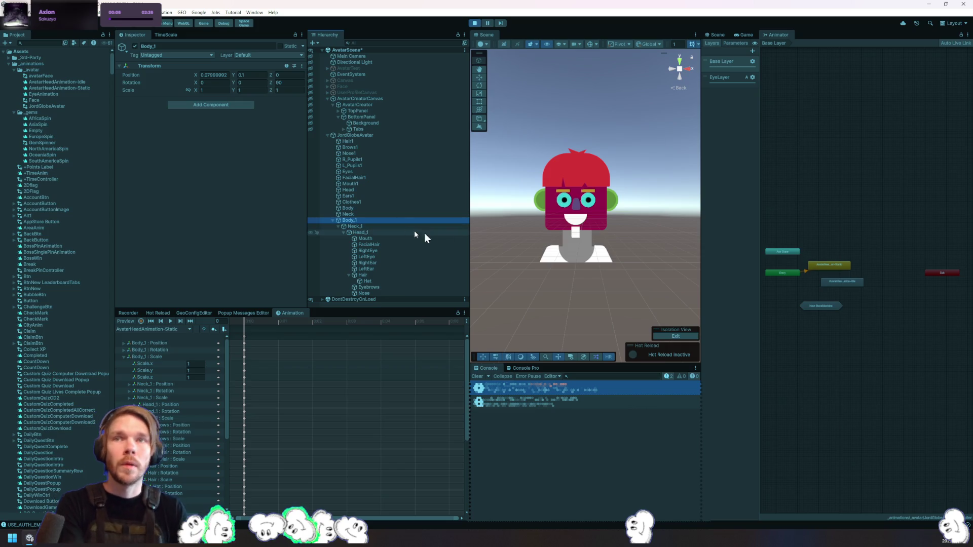
pyautogui.click(829, 264)
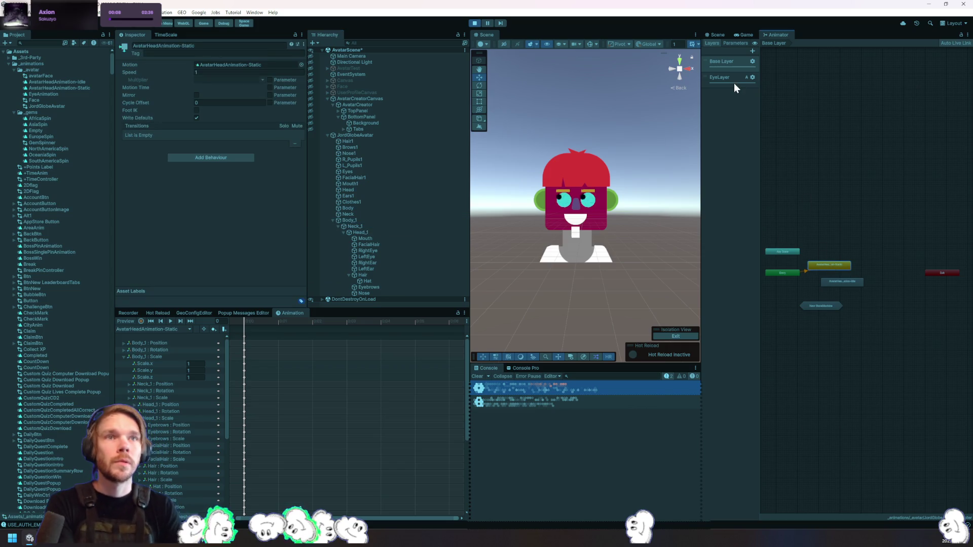
pyautogui.scroll(3, 829, 289)
pyautogui.scroll(3, 842, 279)
pyautogui.click(417, 219)
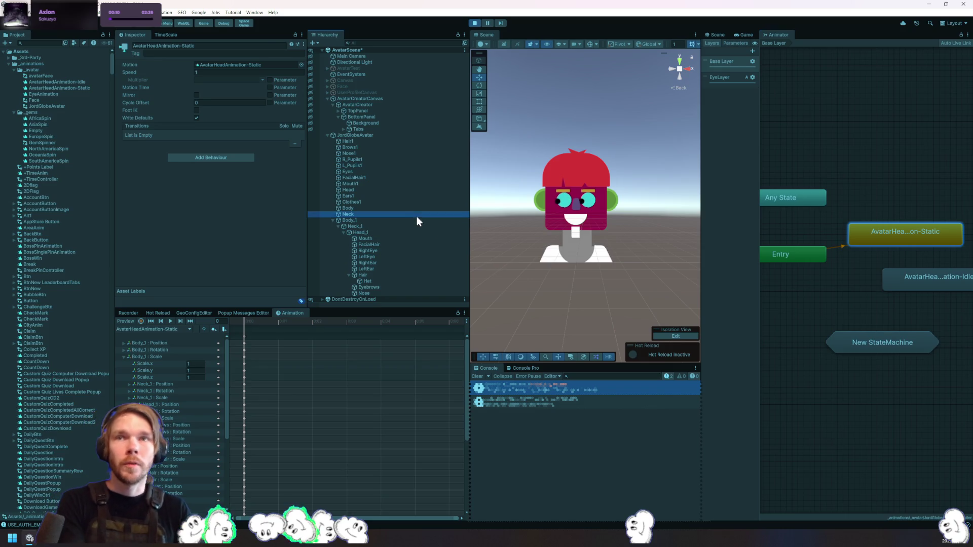
pyautogui.click(412, 227)
pyautogui.click(421, 233)
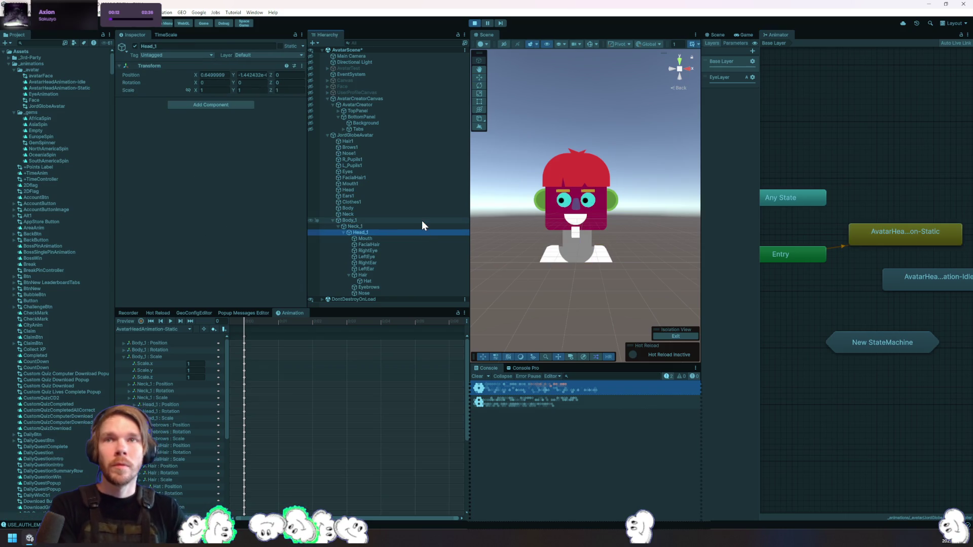
# In EyeLayer, inspect the Body_1, Hair, ear and eye objects, then select JordGlobeAvatar
pyautogui.click(730, 77)
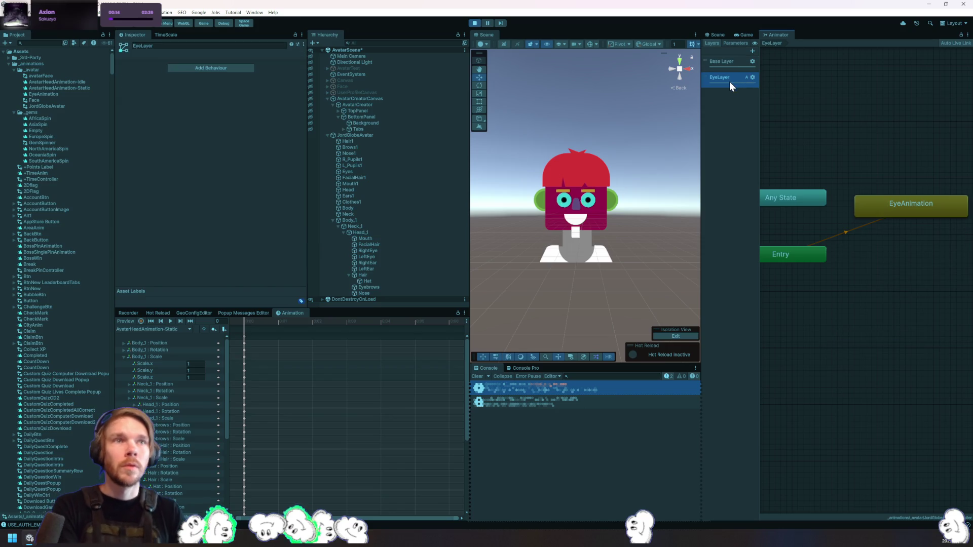
pyautogui.click(364, 219)
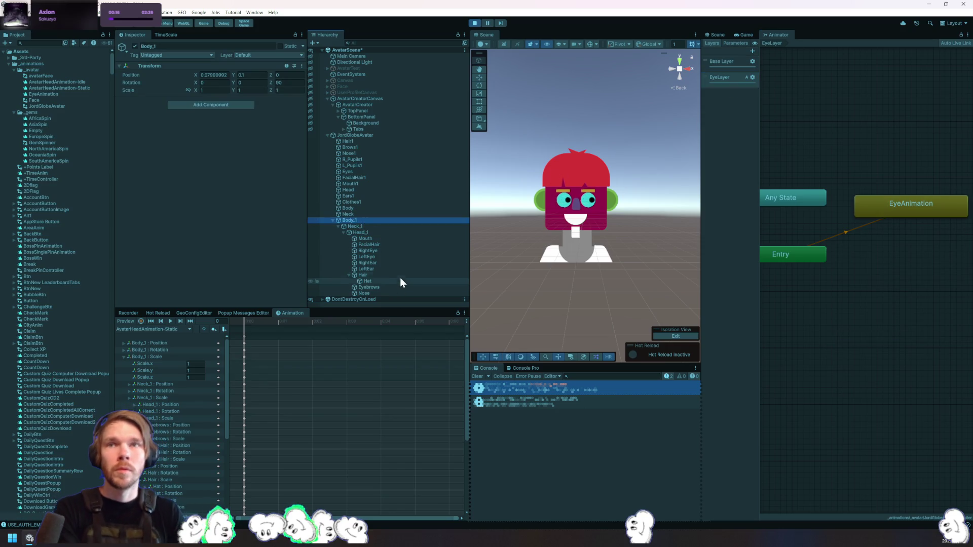
pyautogui.click(402, 275)
pyautogui.click(395, 263)
pyautogui.click(384, 257)
pyautogui.click(386, 251)
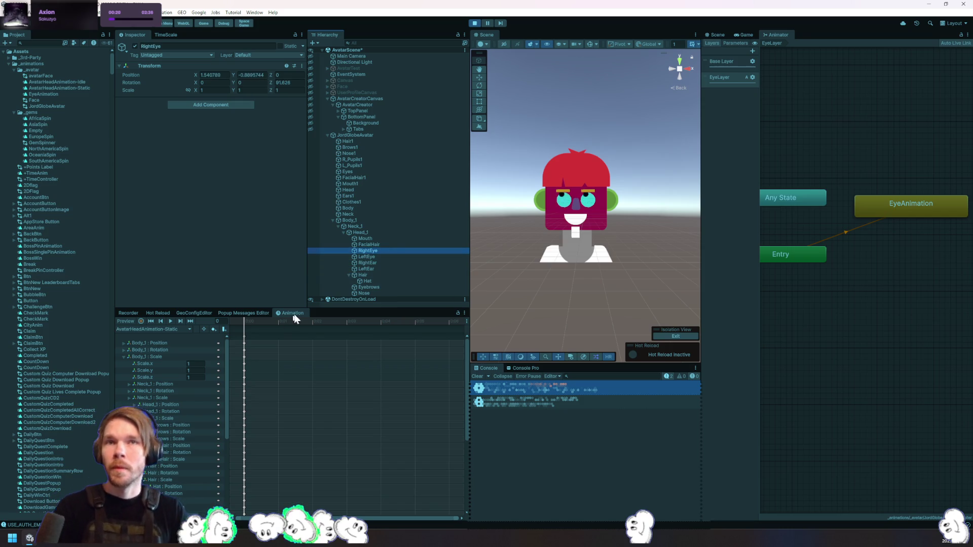
pyautogui.click(369, 135)
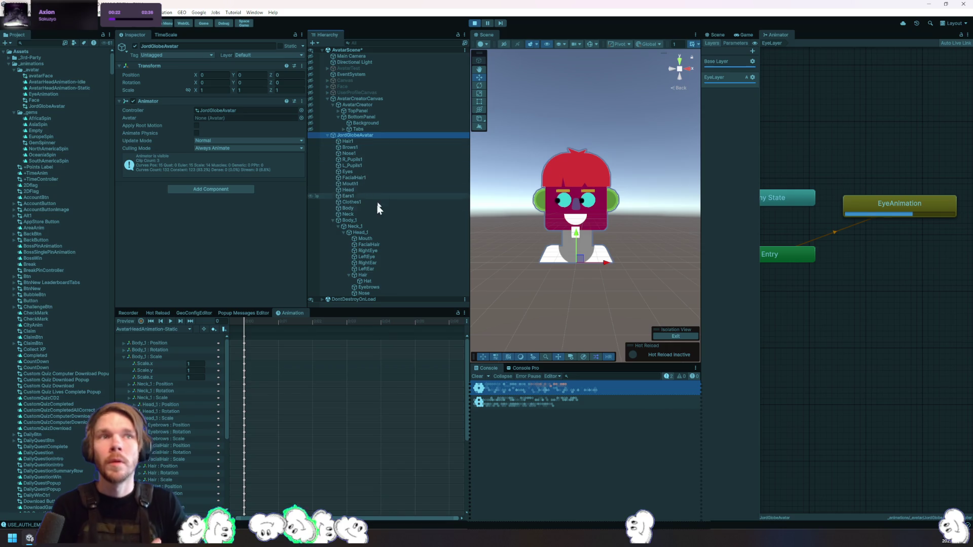
# Set AvatarHeadAnimation-Idle as the Base Layer's default state
pyautogui.click(719, 64)
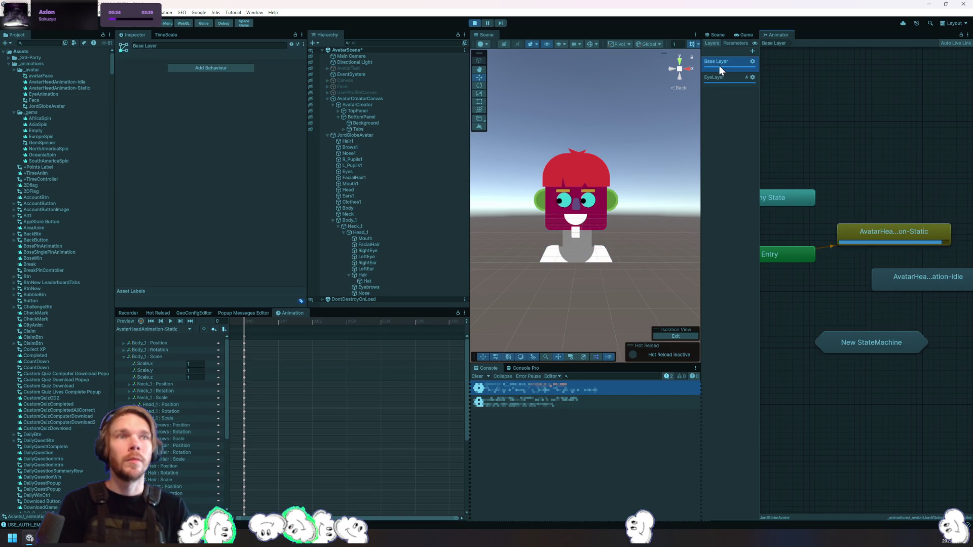
pyautogui.click(884, 276)
pyautogui.rightClick(883, 270)
pyautogui.click(924, 284)
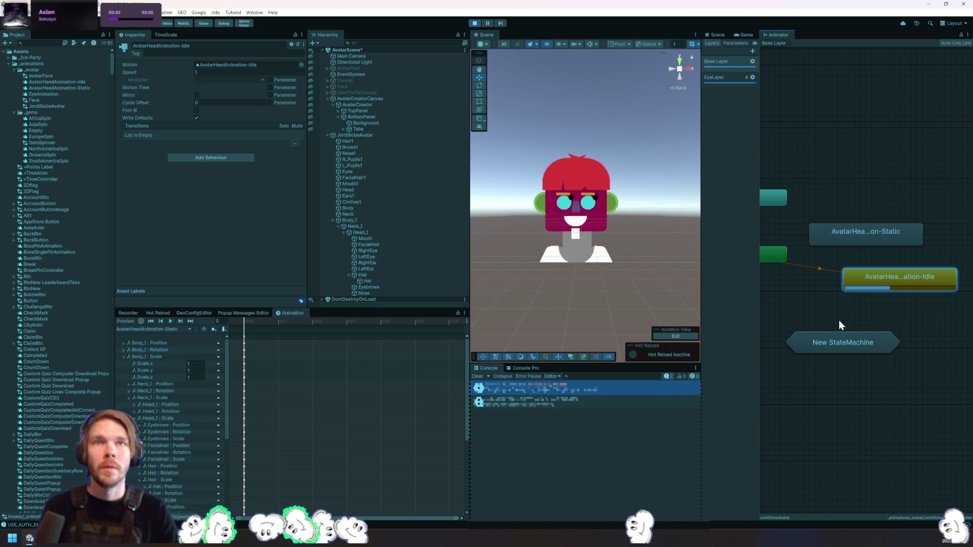
# Change EyeLayer's blending mode to Override
pyautogui.click(746, 76)
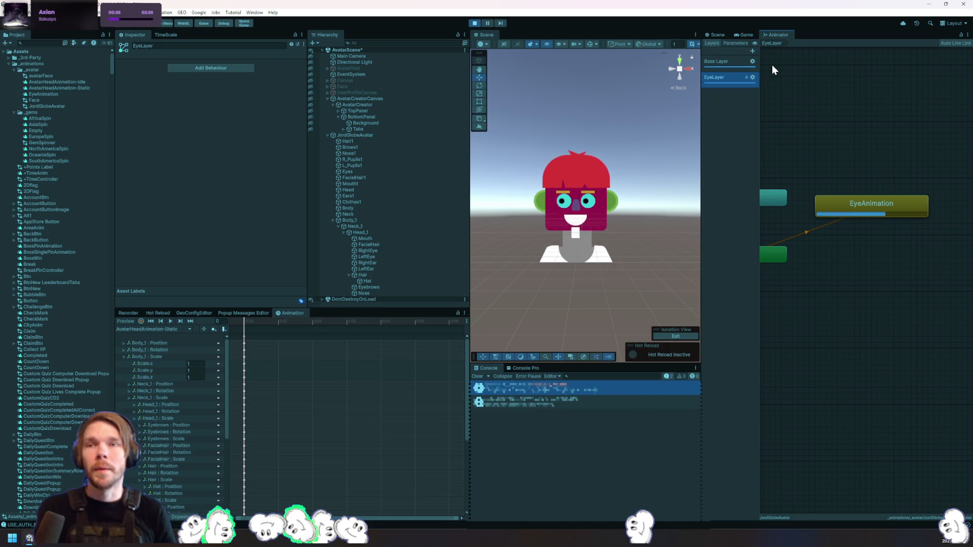
pyautogui.click(752, 77)
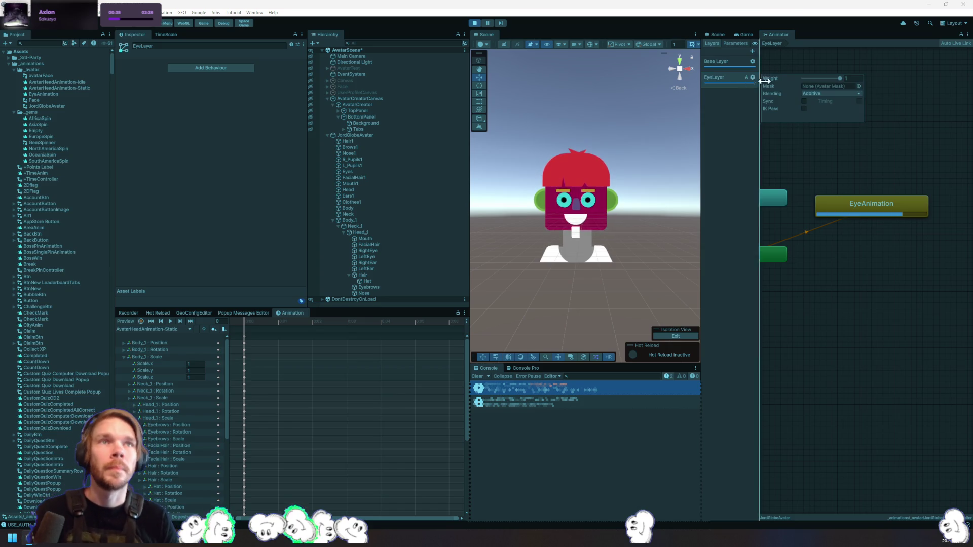
pyautogui.click(822, 93)
pyautogui.click(824, 99)
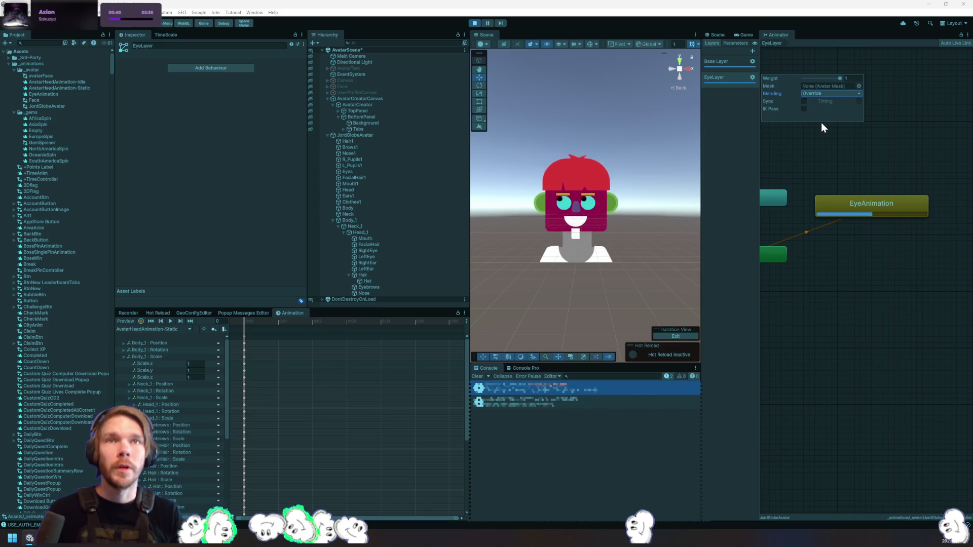
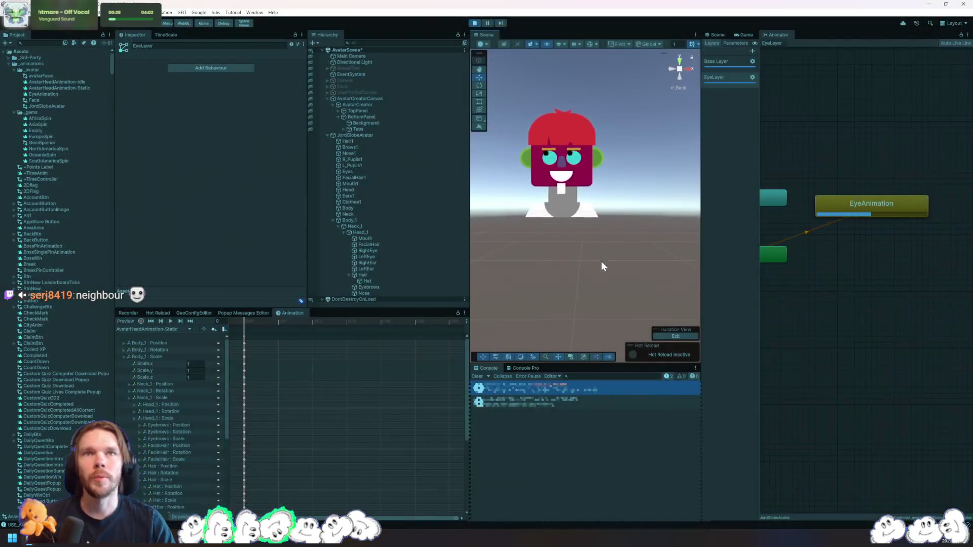
# Recentre the avatar in the scene and show the EyeLayer animation graph
pyautogui.moveTo(601, 261); pyautogui.dragTo(630, 287)
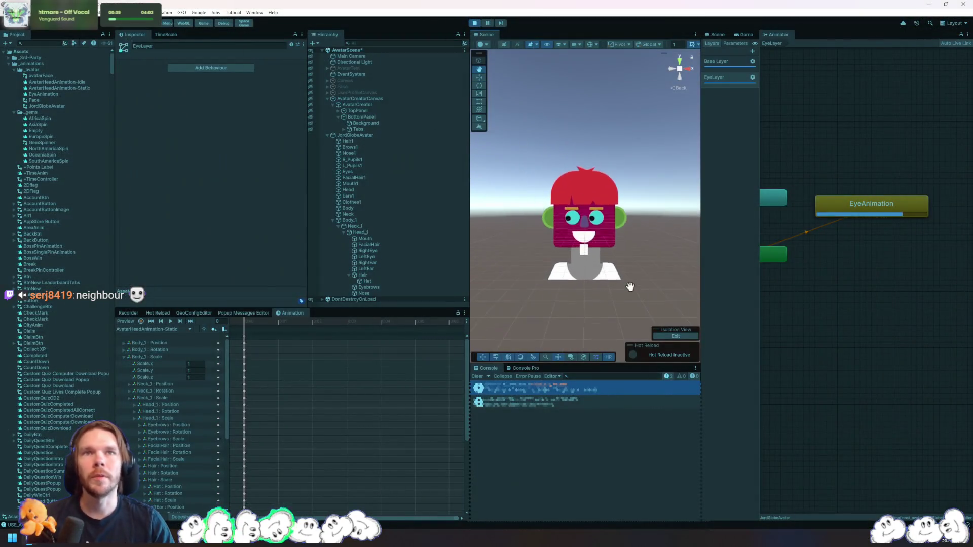
pyautogui.scroll(5, 630, 291)
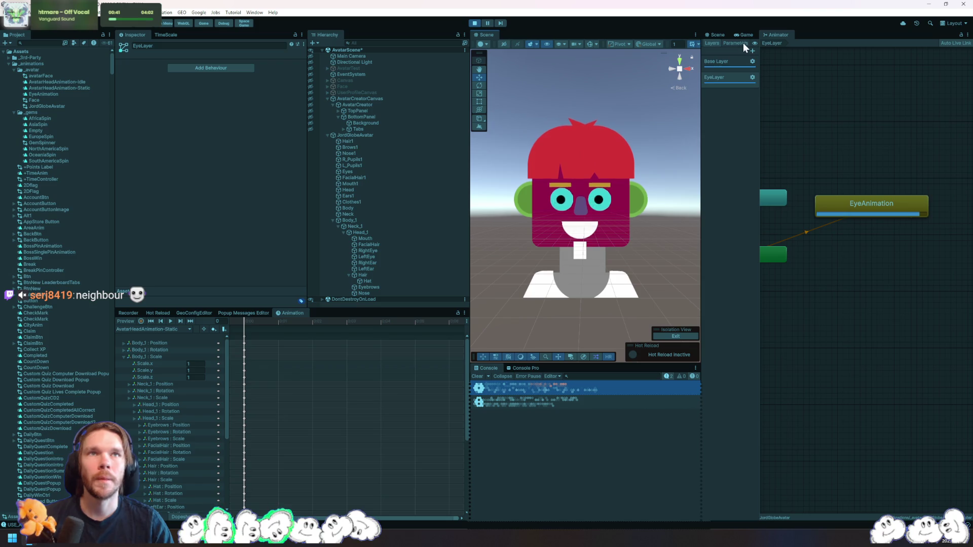
pyautogui.click(734, 58)
pyautogui.click(731, 75)
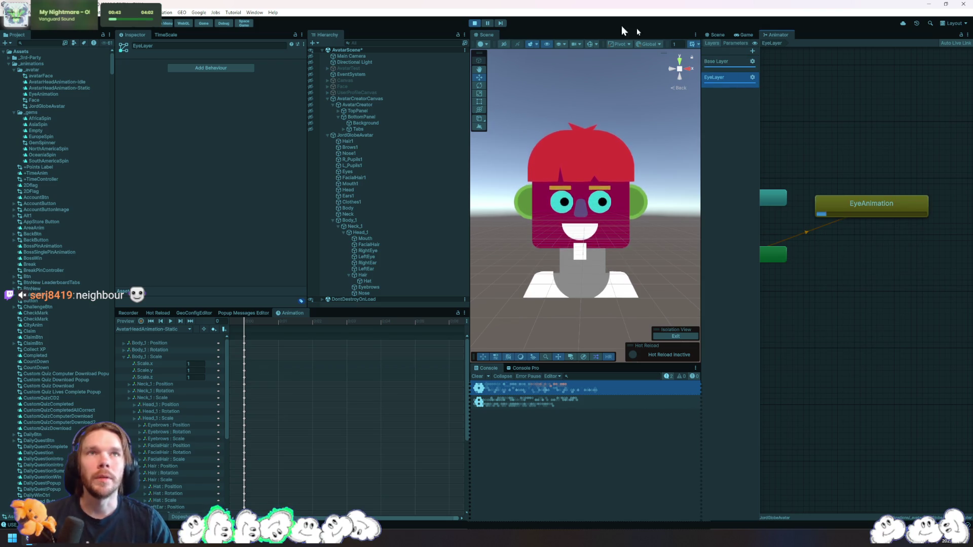
pyautogui.hotkey('ctrl', 'p')
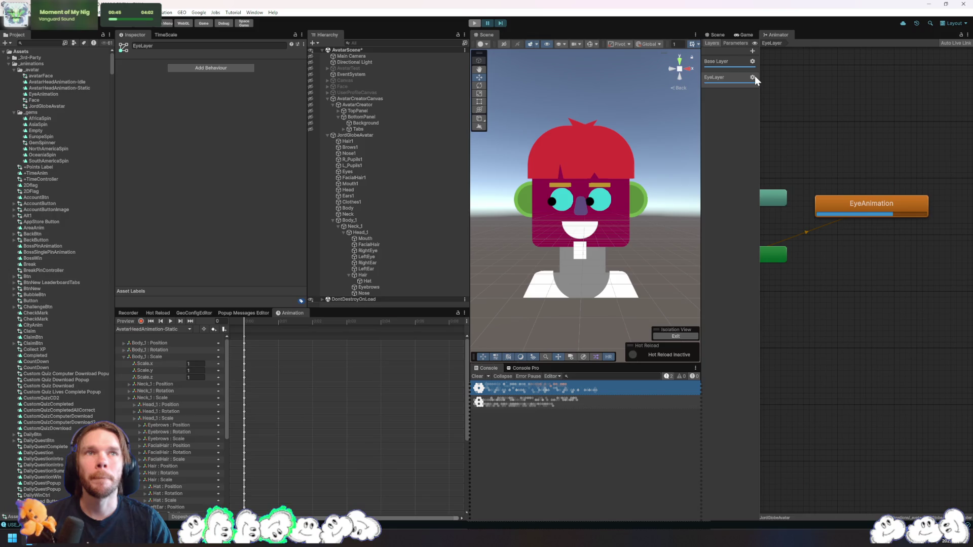
# Inspect the EyeLayer gear settings in the Animator
pyautogui.click(753, 77)
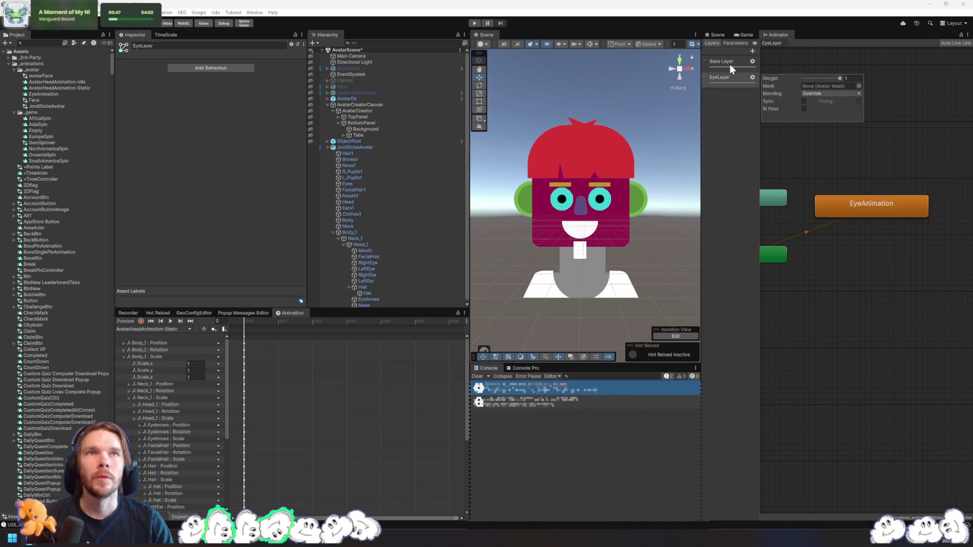
pyautogui.click(730, 63)
pyautogui.click(728, 76)
pyautogui.click(750, 78)
pyautogui.click(842, 147)
# Run play mode briefly to test the eye animation, then stop and select JordGlobeAvatar
pyautogui.click(475, 23)
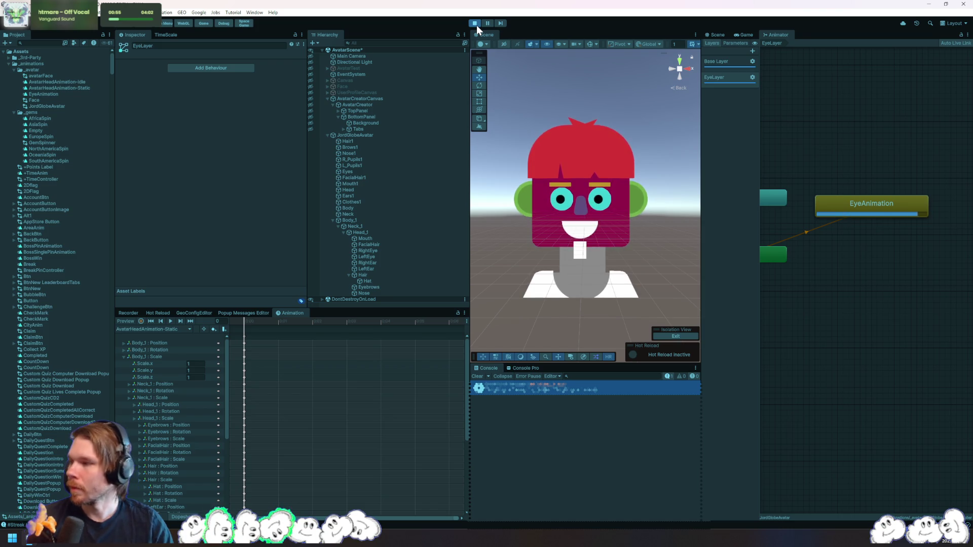
pyautogui.click(475, 24)
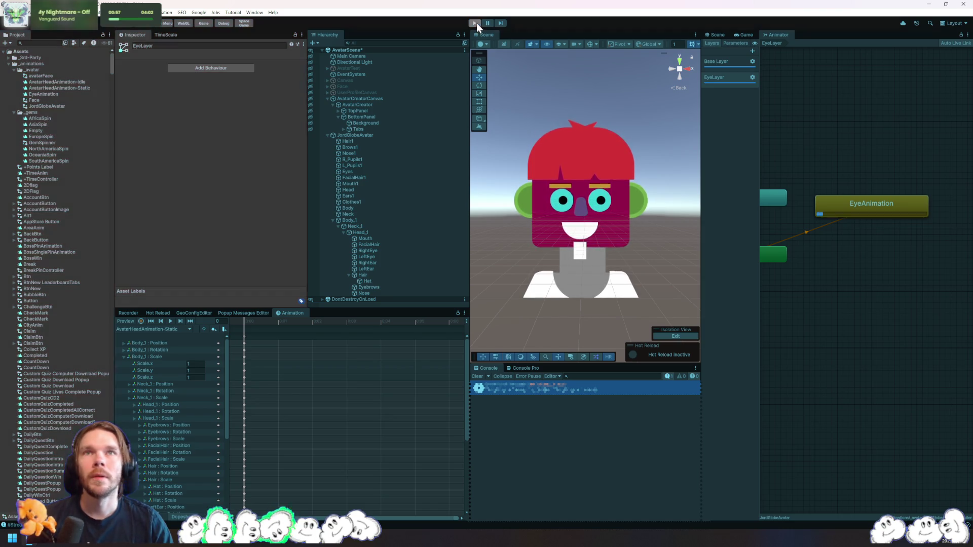
pyautogui.click(358, 147)
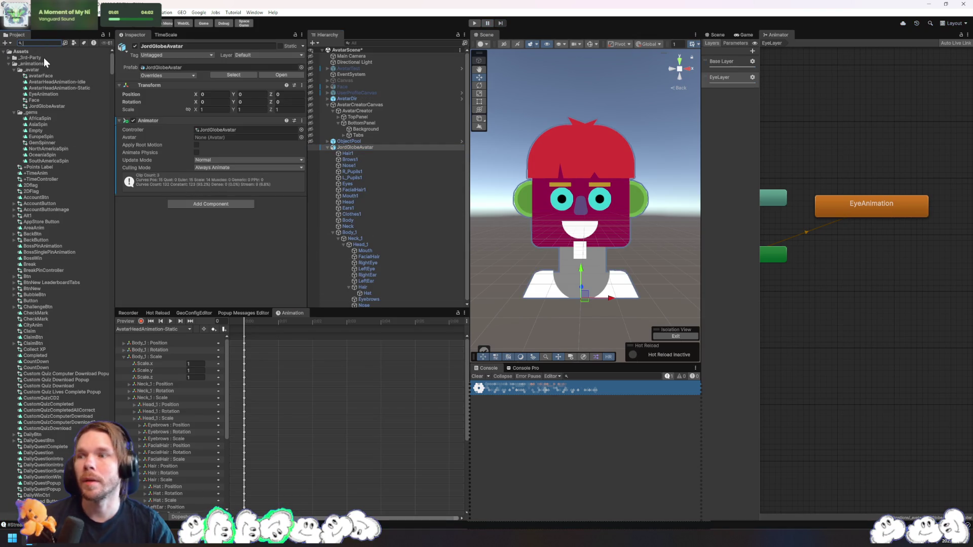
pyautogui.write('avatar t:prefab')
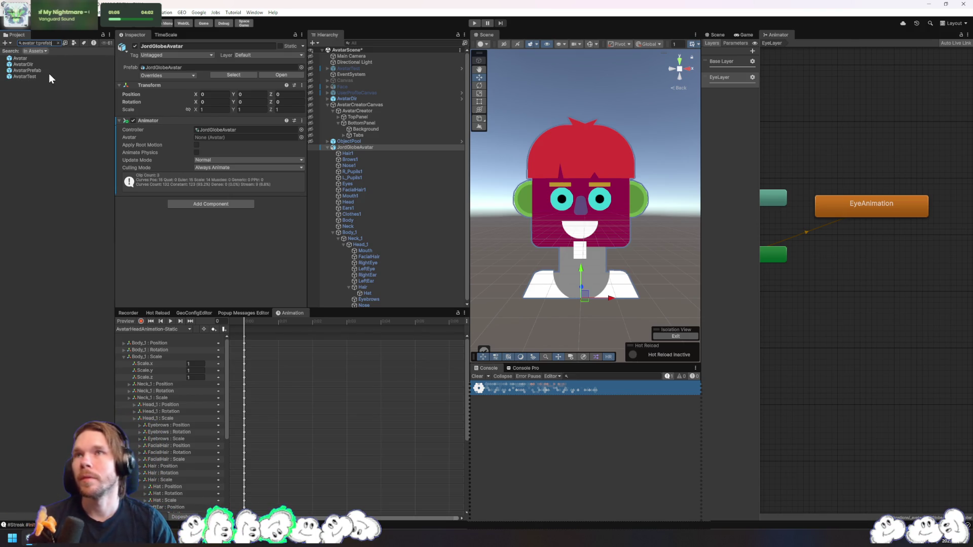
pyautogui.click(49, 71)
pyautogui.click(59, 44)
pyautogui.scroll(3, 54, 183)
pyautogui.doubleClick(47, 115)
pyautogui.click(370, 66)
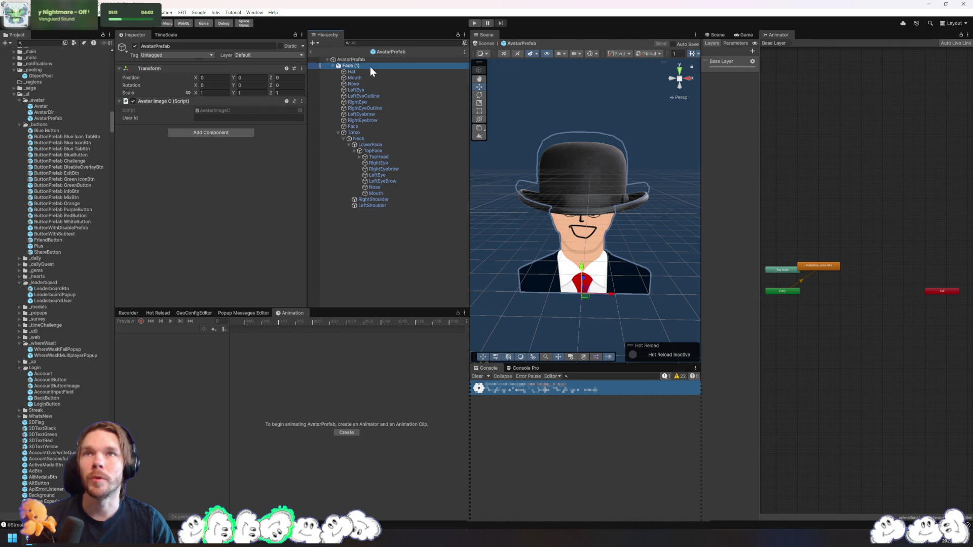
pyautogui.scroll(-4, 299, 241)
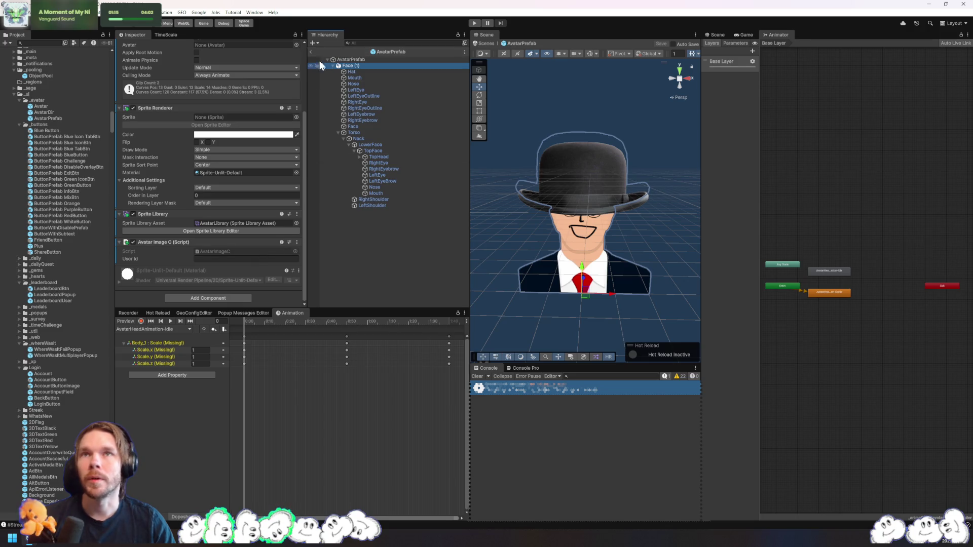
pyautogui.click(310, 52)
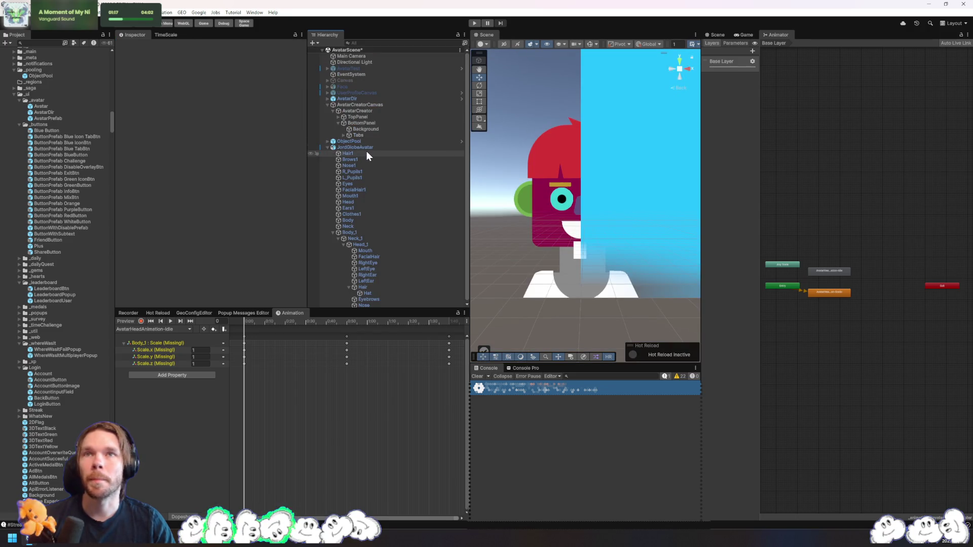
# Create an empty parent named AvatarPrefab above JordGlobeAvatar
pyautogui.click(369, 147)
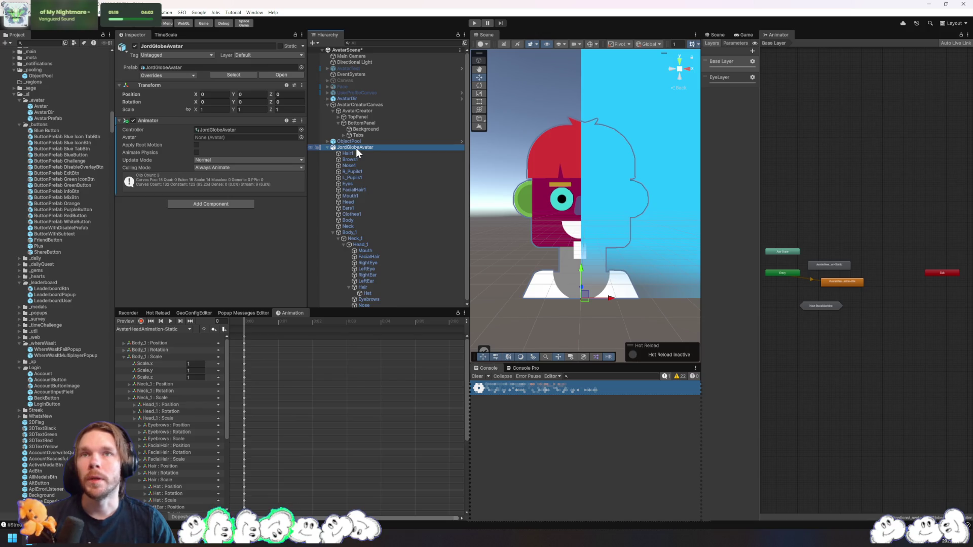
pyautogui.rightClick(356, 148)
pyautogui.click(421, 304)
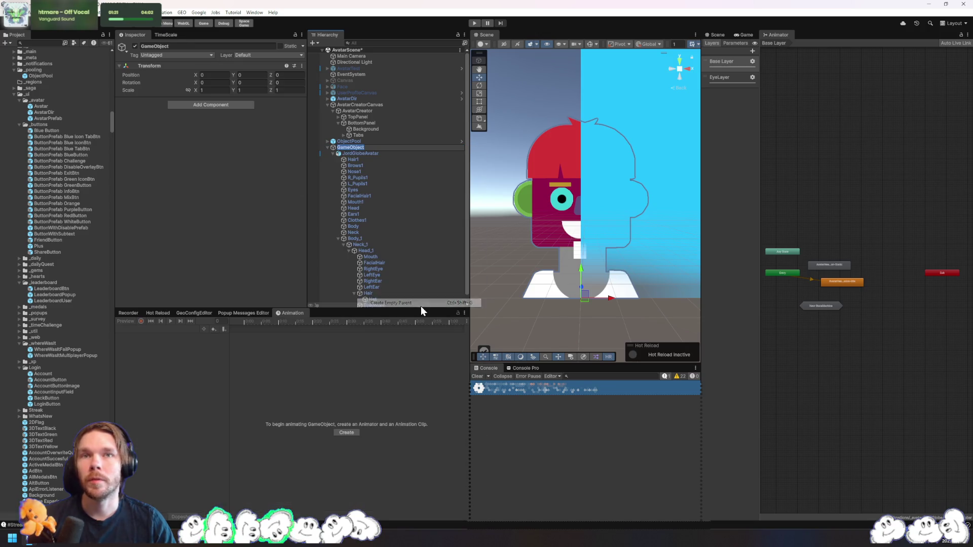
pyautogui.write('AvatarPrefab')
pyautogui.press('Return')
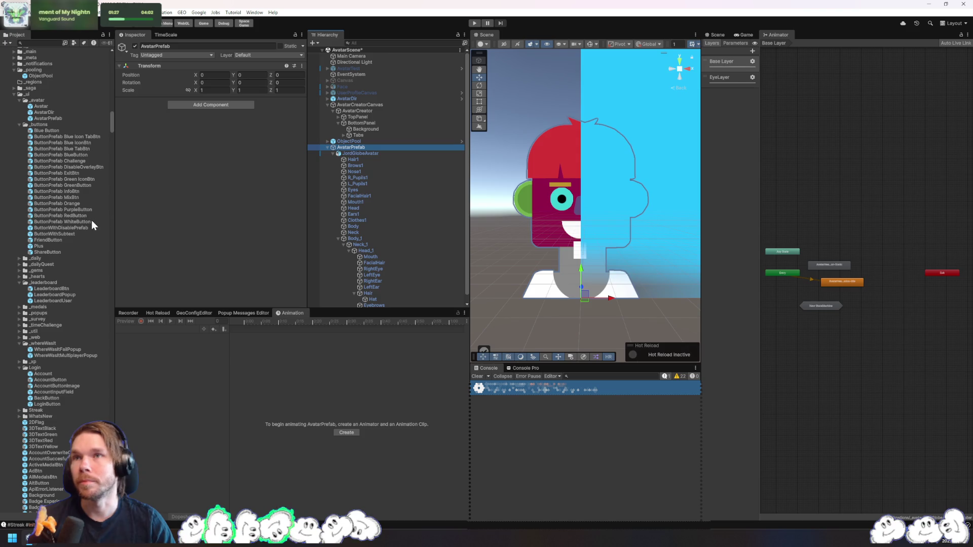
# Rename the old prefab to OldAvatarPrefab and save AvatarPrefab as a prefab in _avatar
pyautogui.click(57, 118)
pyautogui.write('ld')
pyautogui.press('Return')
pyautogui.moveTo(352, 148)
pyautogui.mouseDown()
pyautogui.moveTo(56, 127)
pyautogui.moveTo(38, 101)
pyautogui.mouseUp()
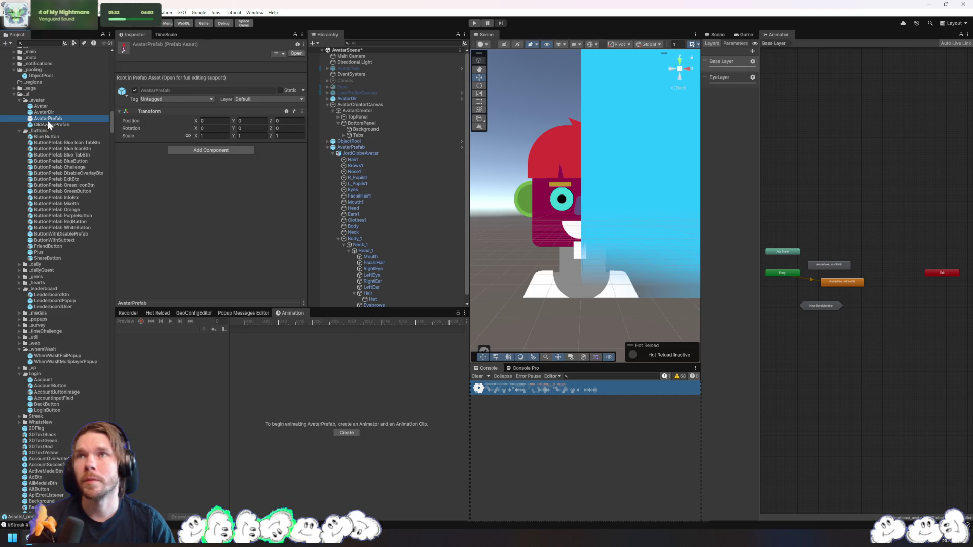
# Add a Sprite Library component to JordGlobeAvatar and set its asset to AvatarLibrary
pyautogui.click(368, 153)
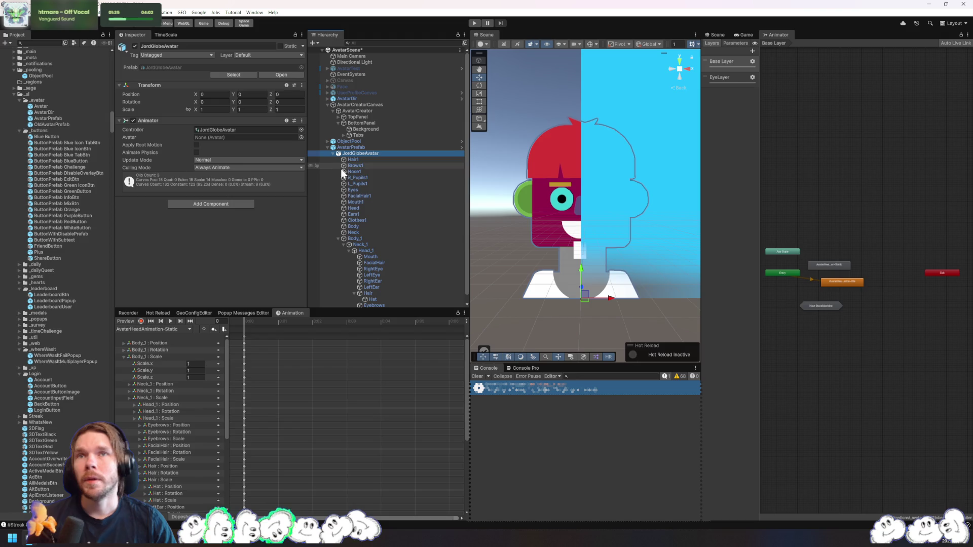
pyautogui.click(221, 204)
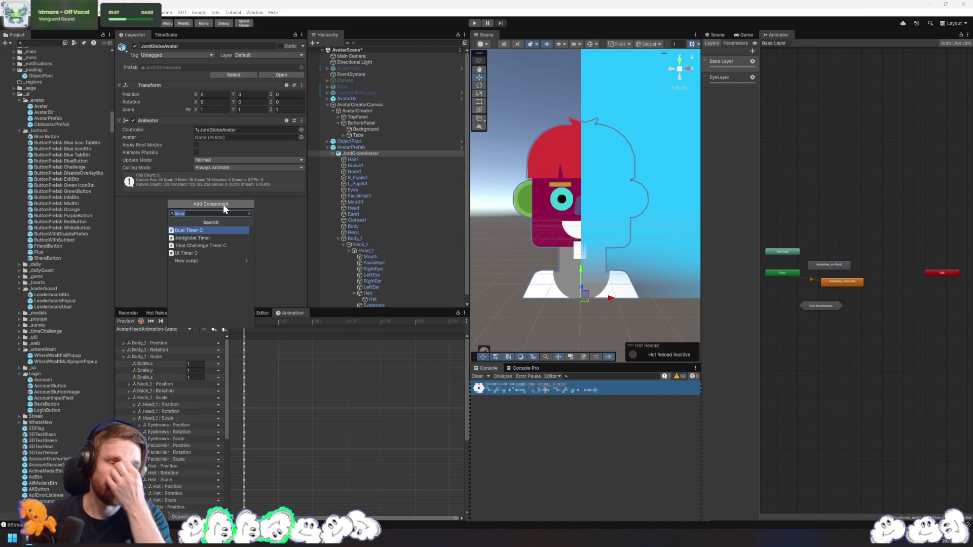
pyautogui.write('sprite')
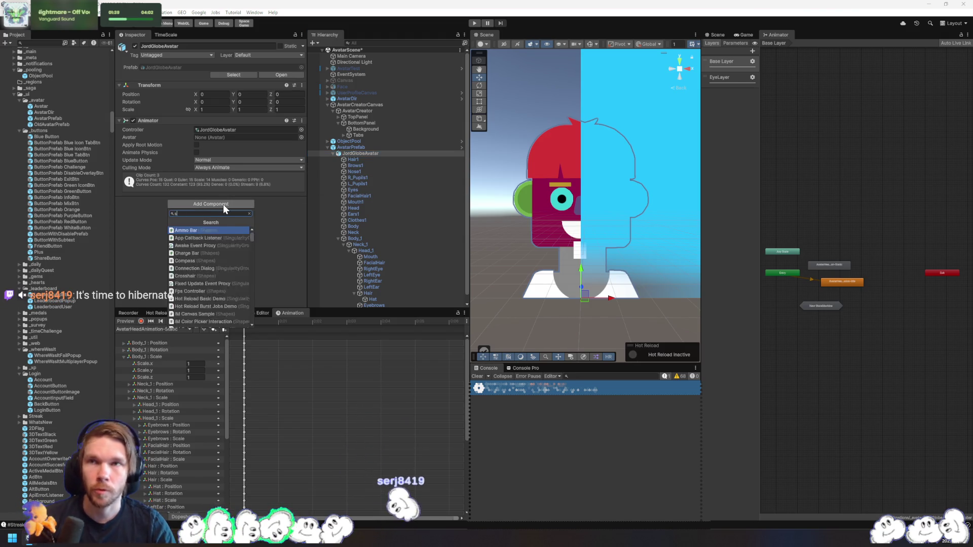
pyautogui.press('Down')
pyautogui.press('Return')
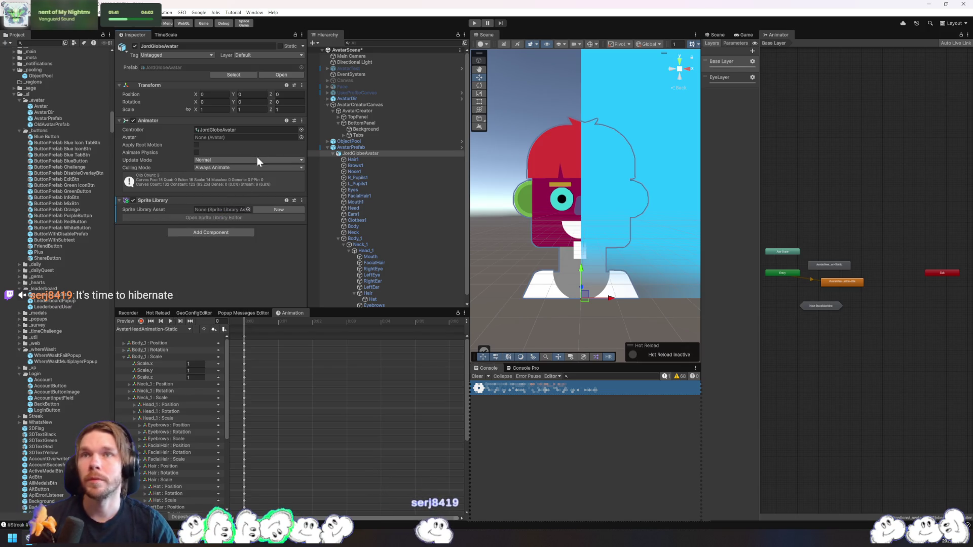
pyautogui.click(248, 210)
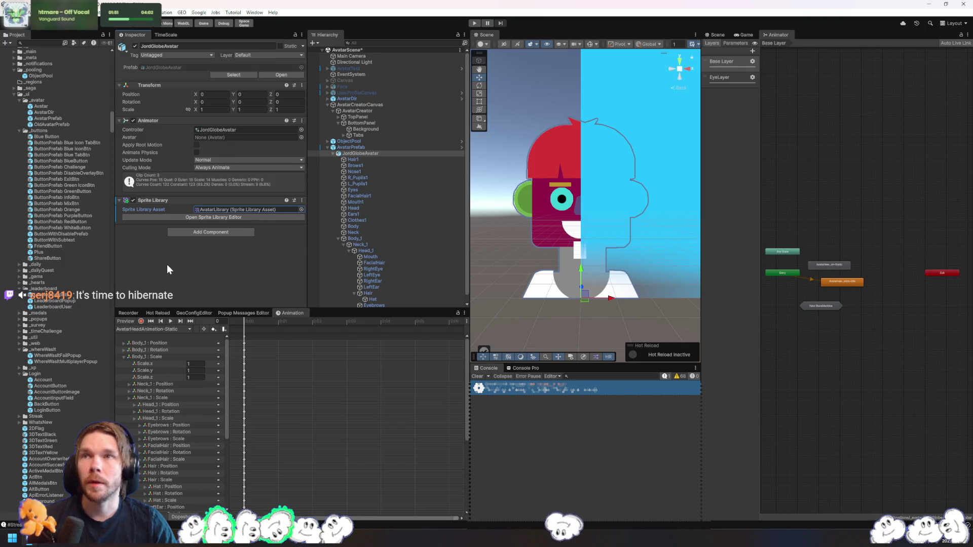
pyautogui.click(218, 210)
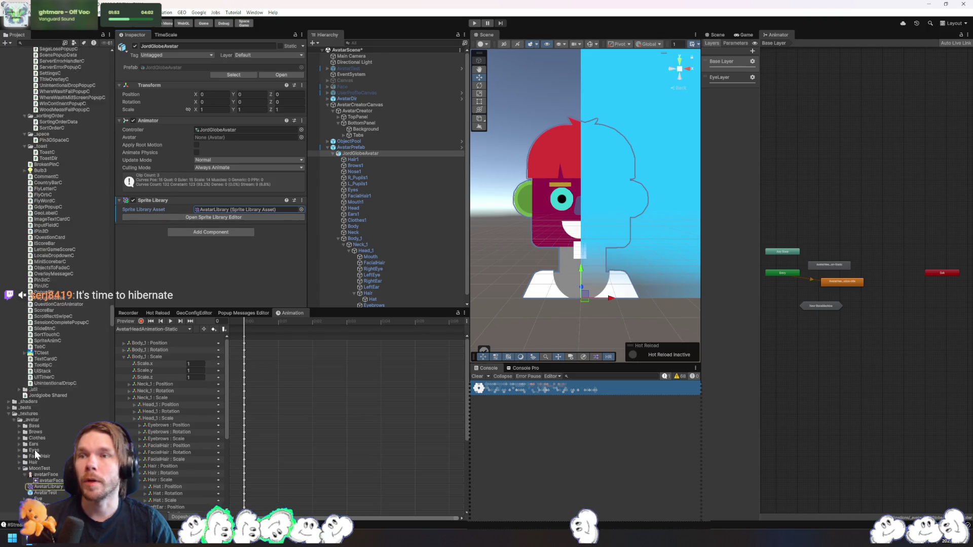
# Open AvatarLibrary in the Sprite Library Editor and delete the leftover New Category
pyautogui.click(41, 418)
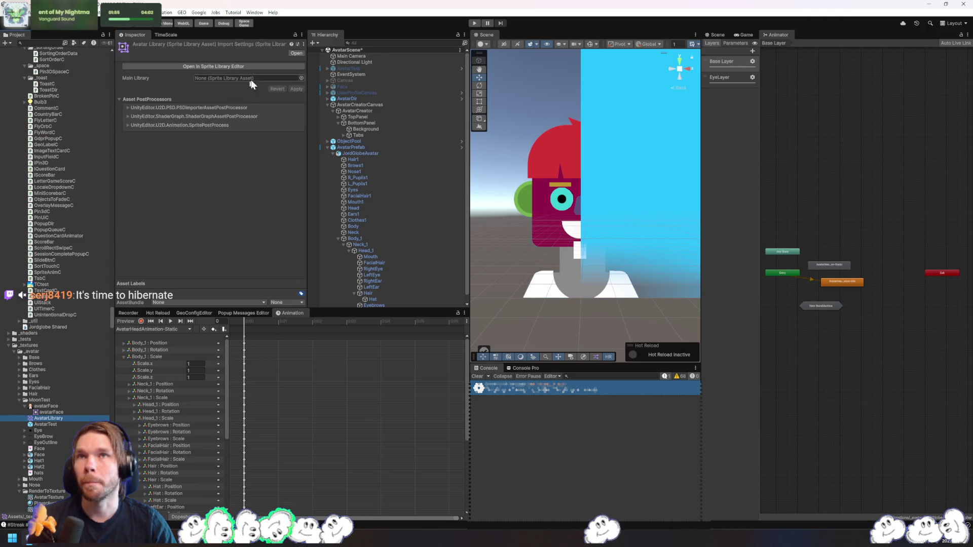
pyautogui.click(241, 66)
pyautogui.click(236, 206)
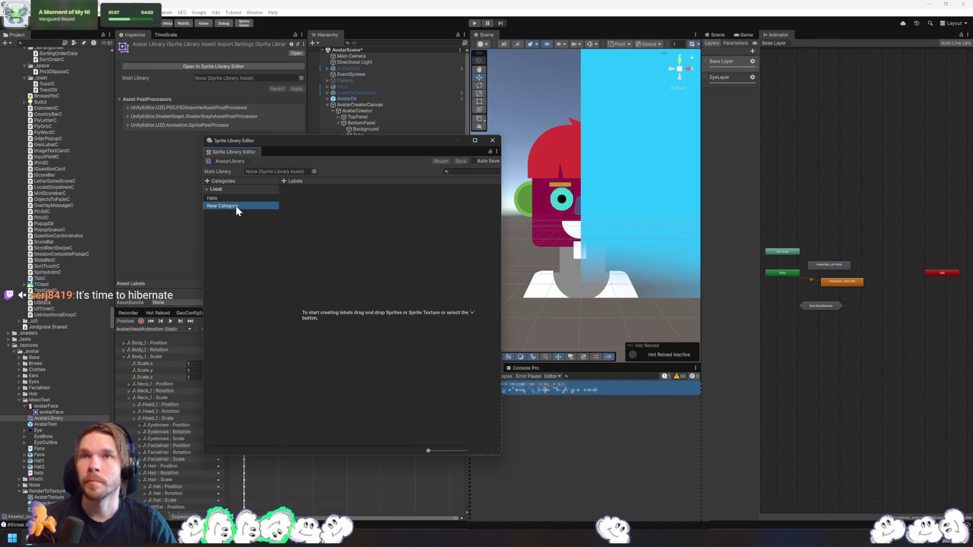
pyautogui.press('Delete')
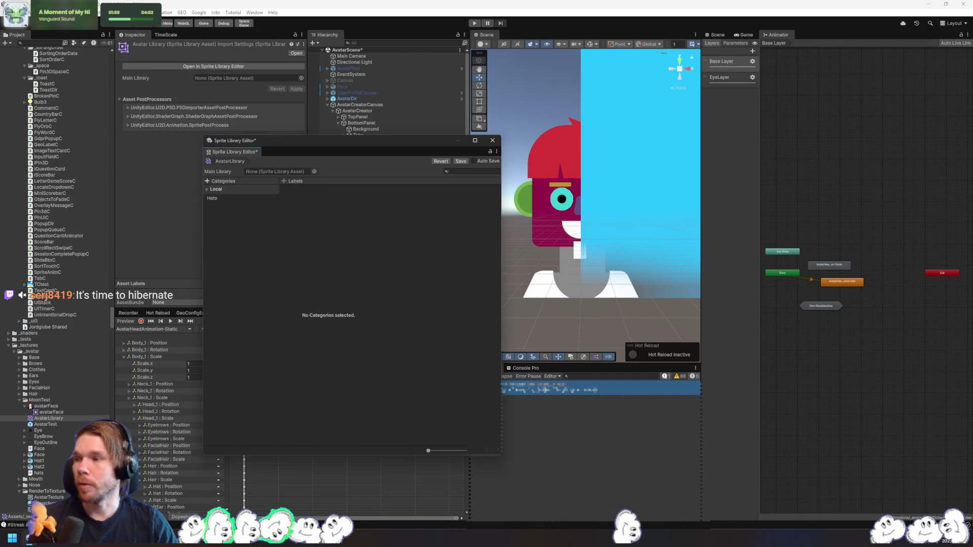
# Move the library editor aside to reveal the hierarchy and select the Hats category
pyautogui.moveTo(403, 145)
pyautogui.mouseDown()
pyautogui.moveTo(679, 163)
pyautogui.moveTo(661, 133)
pyautogui.mouseUp()
pyautogui.scroll(-1, 413, 245)
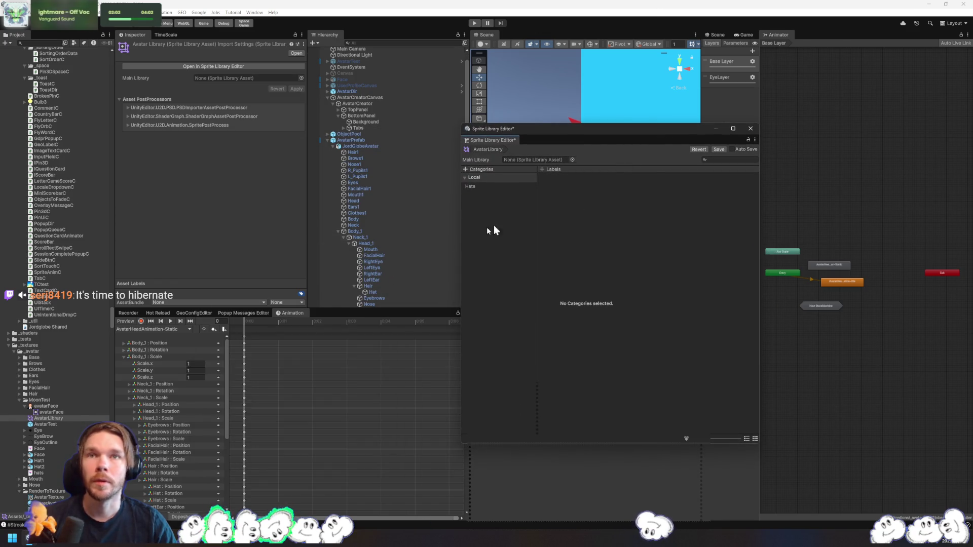
pyautogui.click(487, 187)
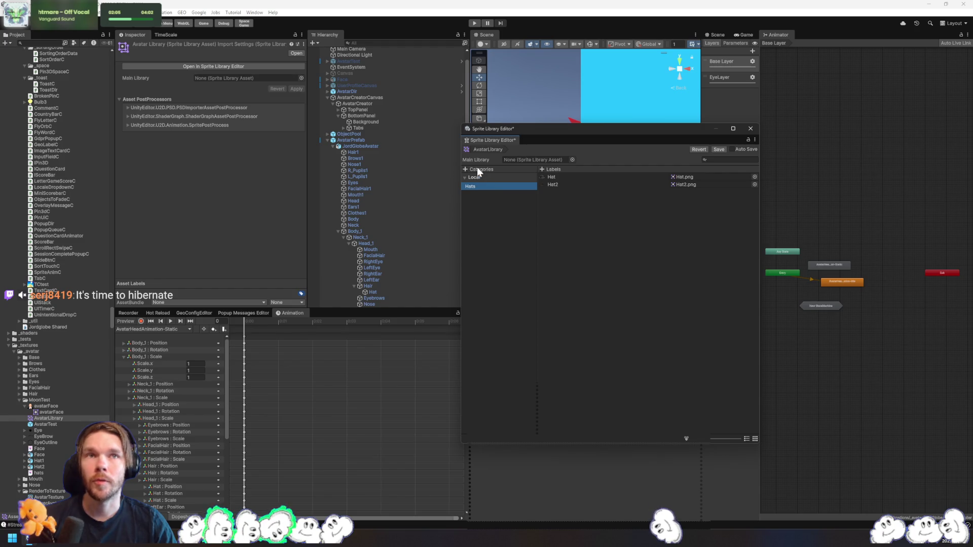
pyautogui.moveTo(494, 160)
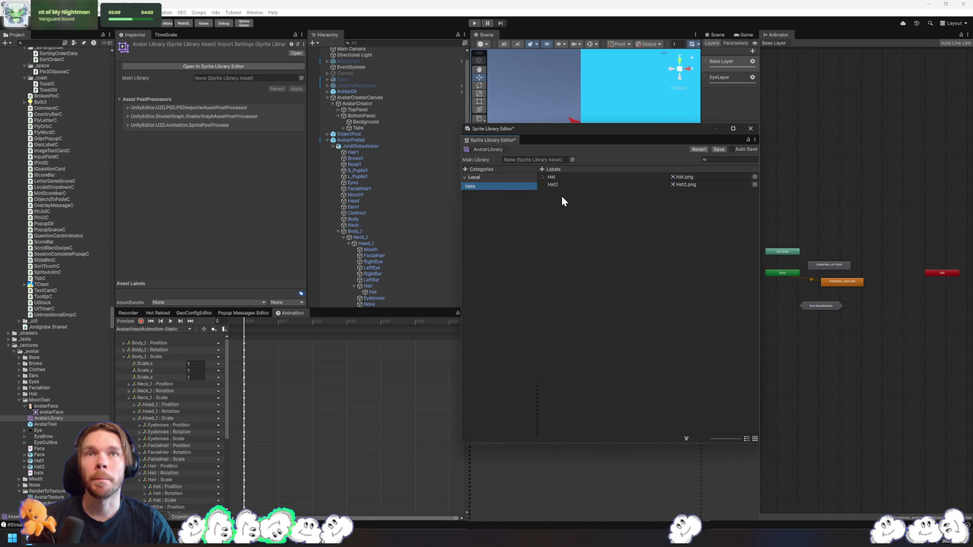
pyautogui.rightClick(482, 209)
# Add the Hair, Eyes and EyeBrows categories to AvatarLibrary
pyautogui.click(494, 208)
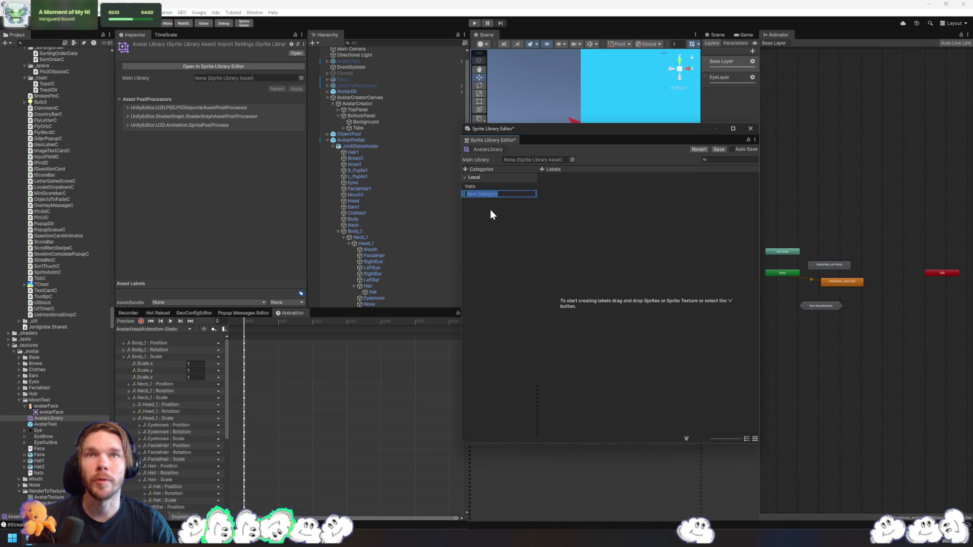
pyautogui.write('Hair')
pyautogui.press('Return')
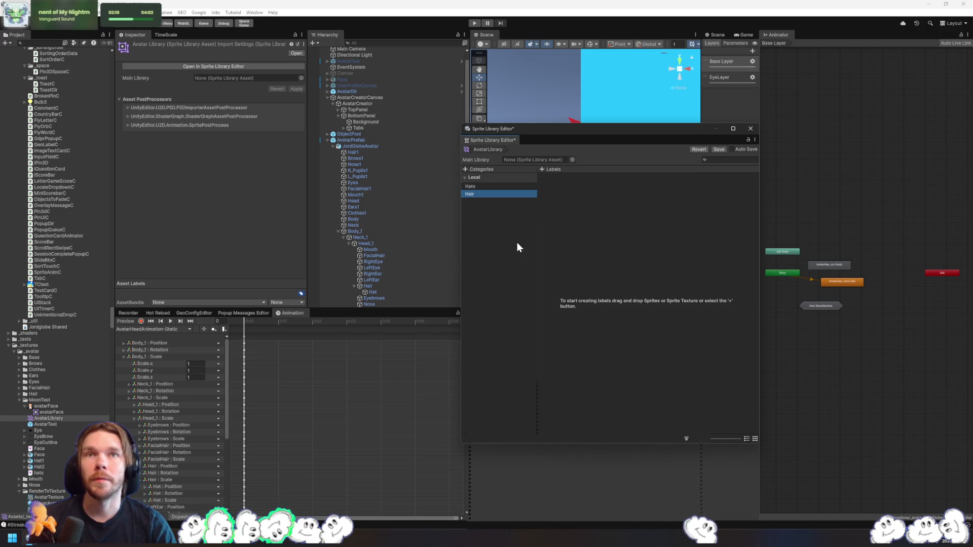
pyautogui.rightClick(494, 236)
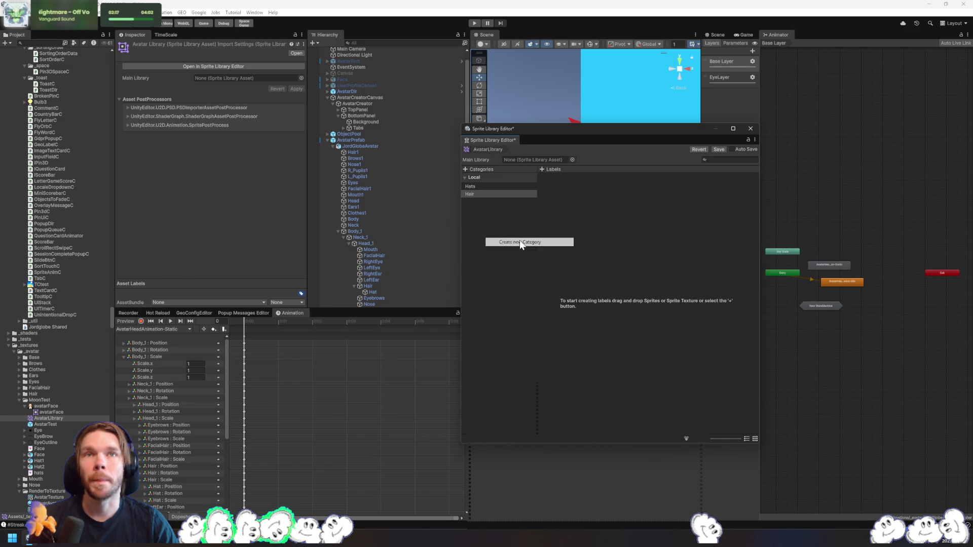
pyautogui.click(519, 240)
pyautogui.write('Eyes')
pyautogui.press('Return')
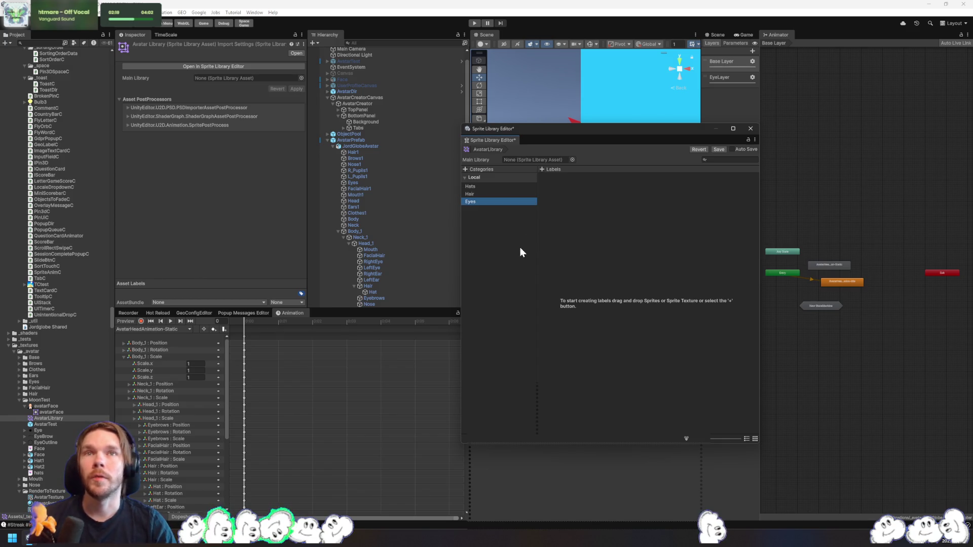
pyautogui.rightClick(521, 248)
pyautogui.click(553, 252)
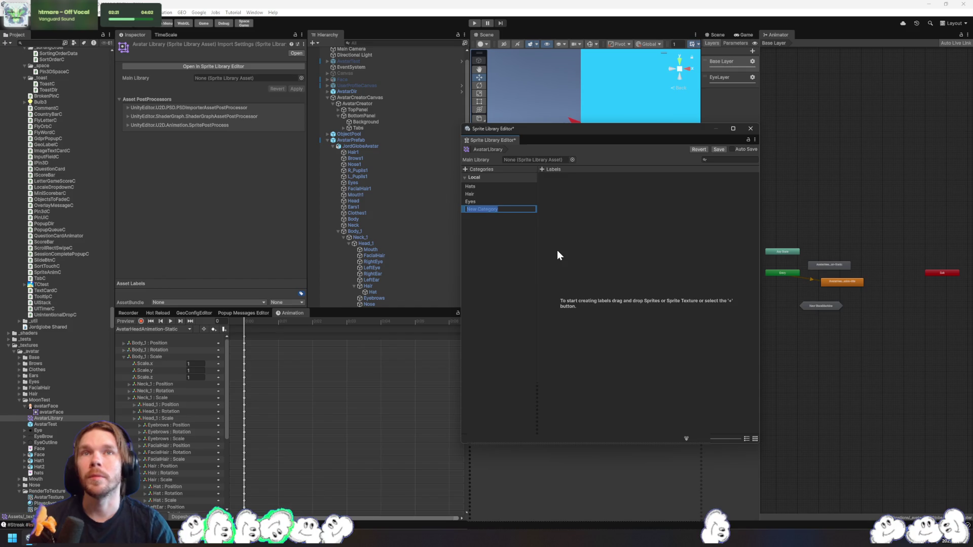
pyautogui.write('EyeBrows')
# Add the Mouth, Ears and Clothes categories
pyautogui.rightClick(534, 244)
pyautogui.rightClick(504, 245)
pyautogui.click(551, 249)
pyautogui.write('Mouth')
pyautogui.press('Return')
pyautogui.rightClick(486, 241)
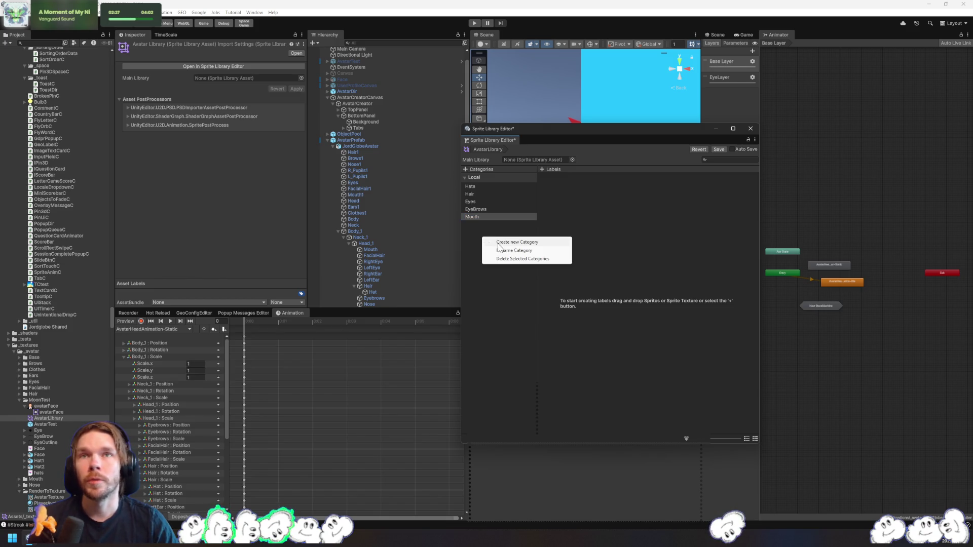
pyautogui.click(517, 242)
pyautogui.write('ars')
pyautogui.press('Return')
pyautogui.rightClick(515, 245)
pyautogui.click(525, 247)
pyautogui.write('Clothes')
pyautogui.press('Return')
# Add the Body, Neck and FacialHair categories
pyautogui.rightClick(526, 248)
pyautogui.click(546, 251)
pyautogui.write('Body')
pyautogui.press('Return')
pyautogui.rightClick(521, 273)
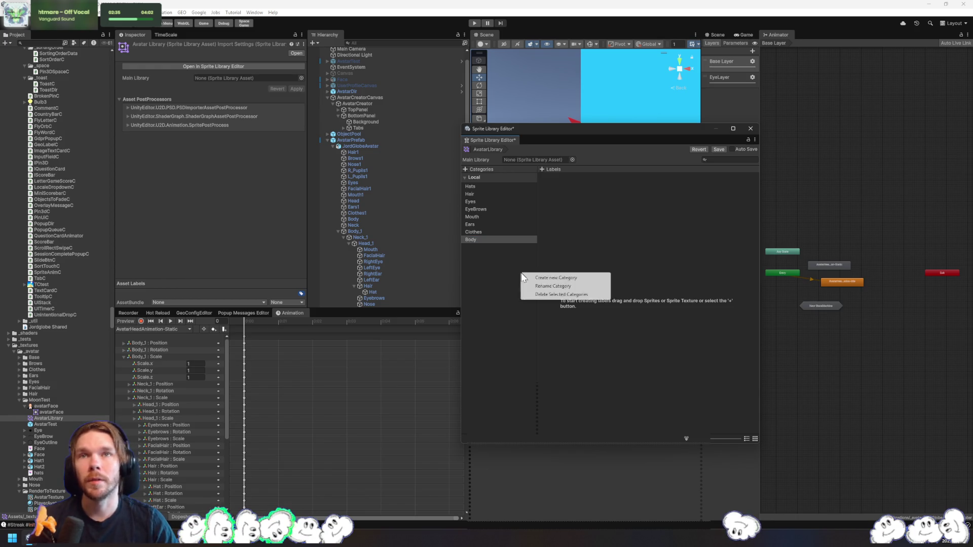
pyautogui.click(561, 278)
pyautogui.write('Neck')
pyautogui.press('Return')
pyautogui.rightClick(520, 283)
pyautogui.click(547, 289)
pyautogui.write('cialHair')
pyautogui.press('Return')
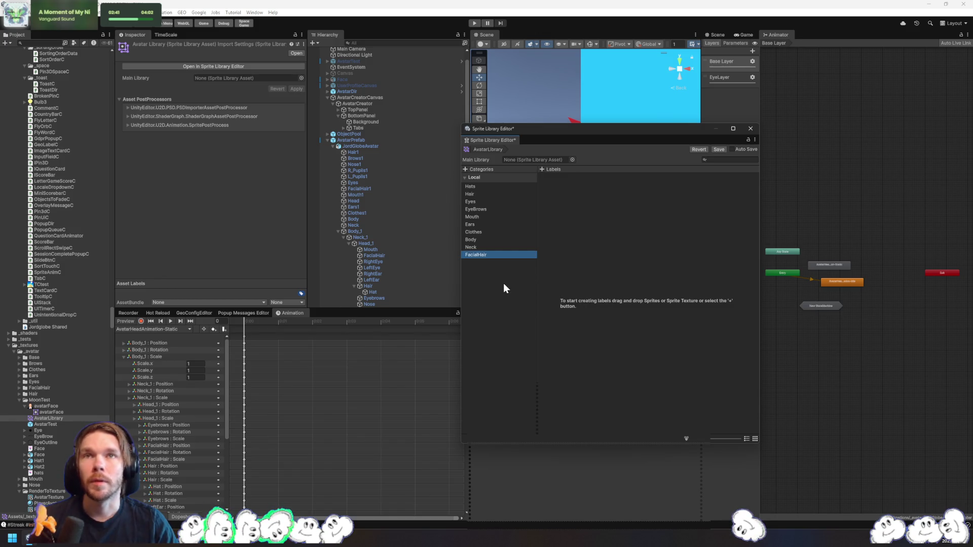
# Add the Pupils and Nose categories, then locate the Hair1 sprite asset
pyautogui.rightClick(491, 270)
pyautogui.click(532, 275)
pyautogui.write('Pupils')
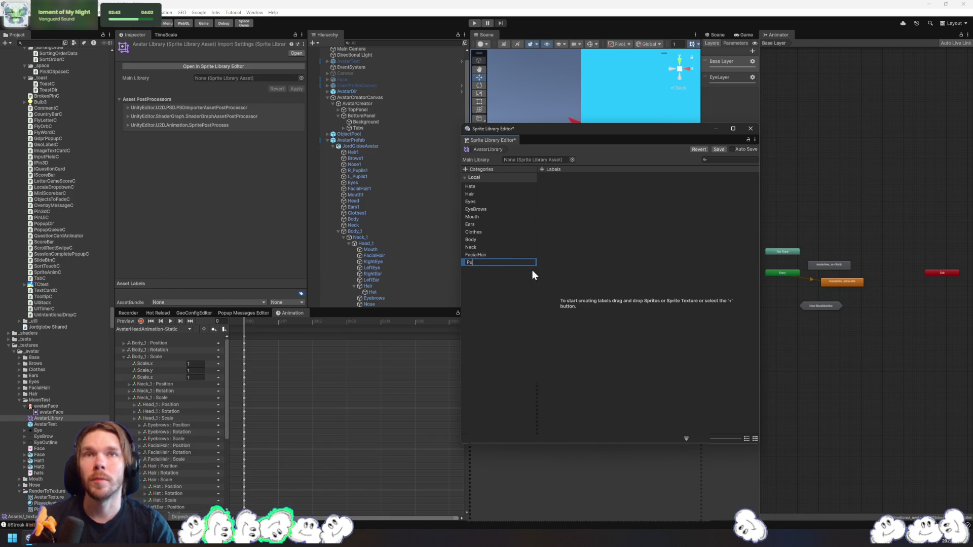
pyautogui.press('Return')
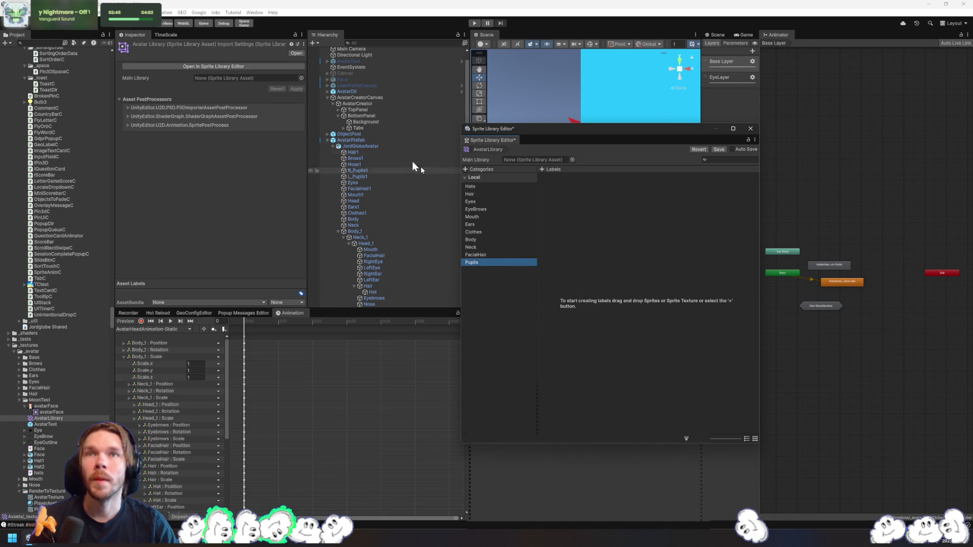
pyautogui.rightClick(491, 293)
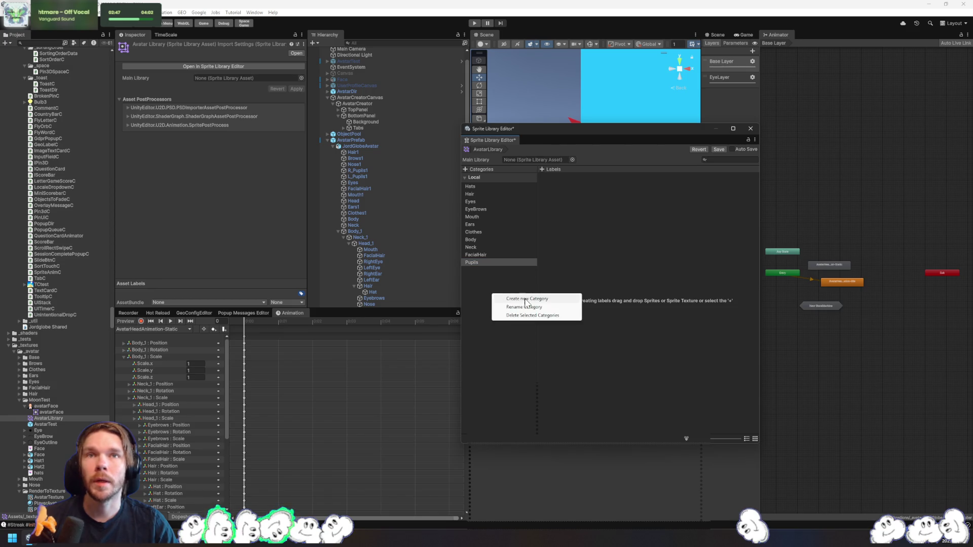
pyautogui.click(524, 305)
pyautogui.write('Nose')
pyautogui.press('Return')
pyautogui.click(358, 151)
pyautogui.click(220, 110)
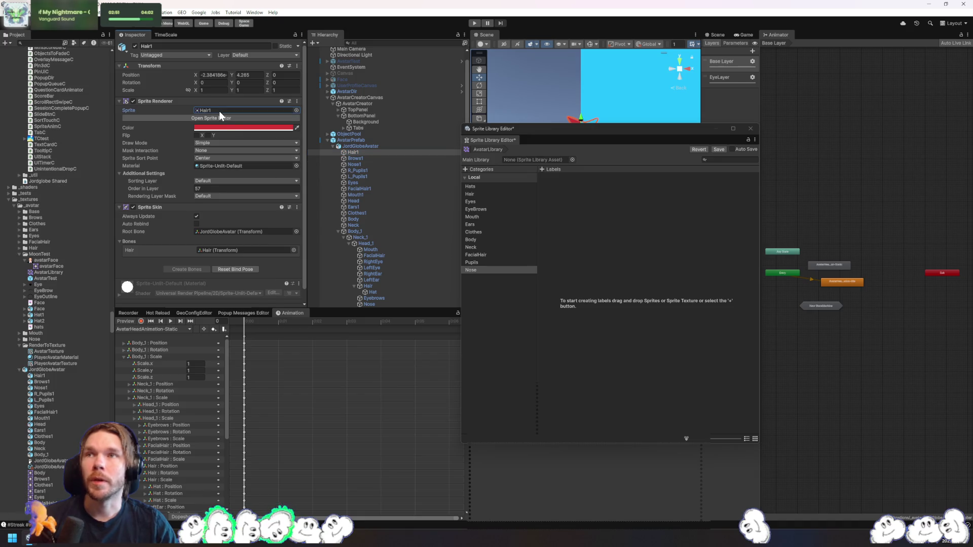
# Fill the Hair category with Hair1 through Hair5 sprite labels
pyautogui.click(496, 194)
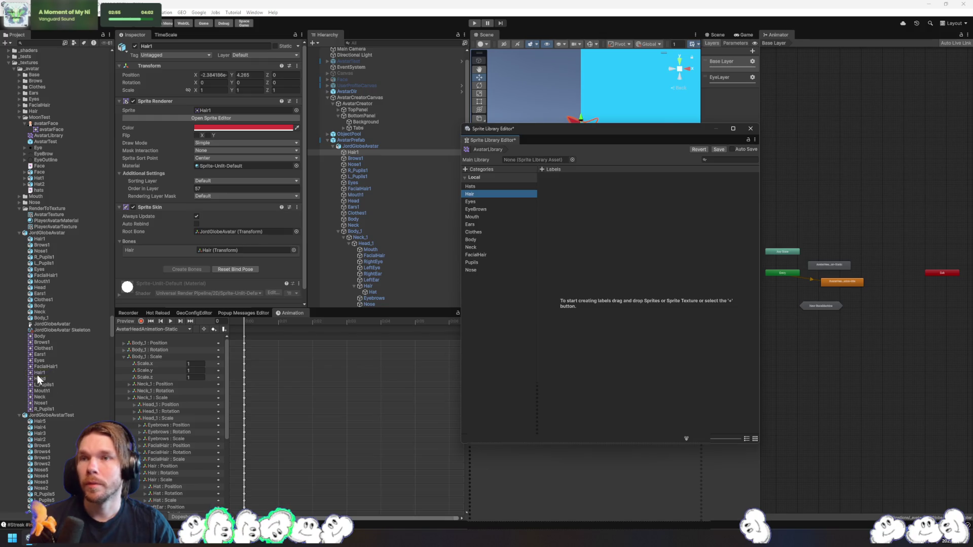
pyautogui.scroll(-10, 37, 375)
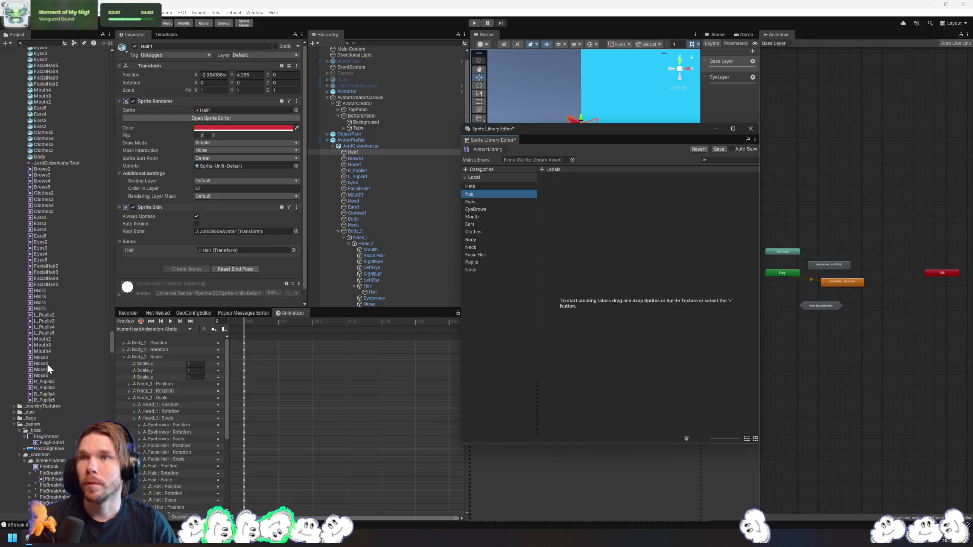
pyautogui.click(44, 291)
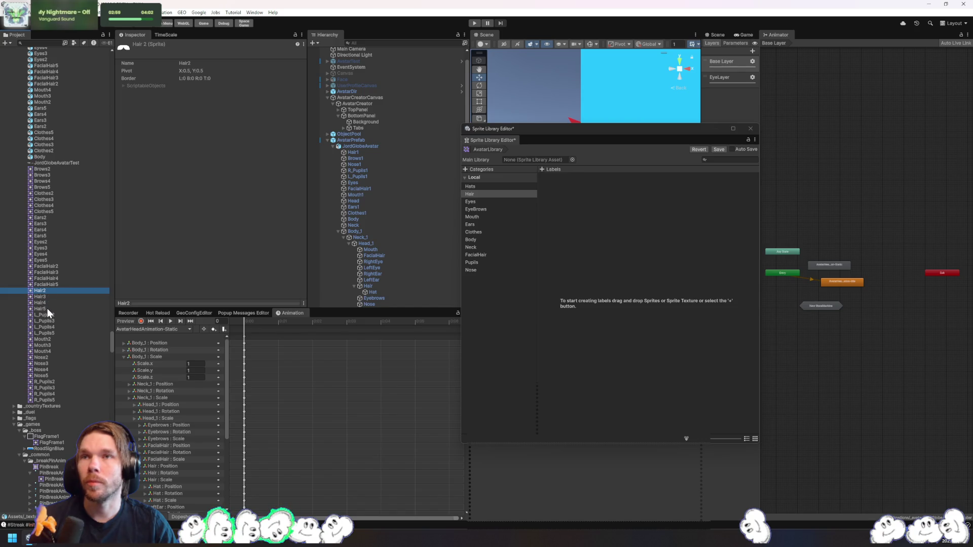
pyautogui.scroll(10, 48, 308)
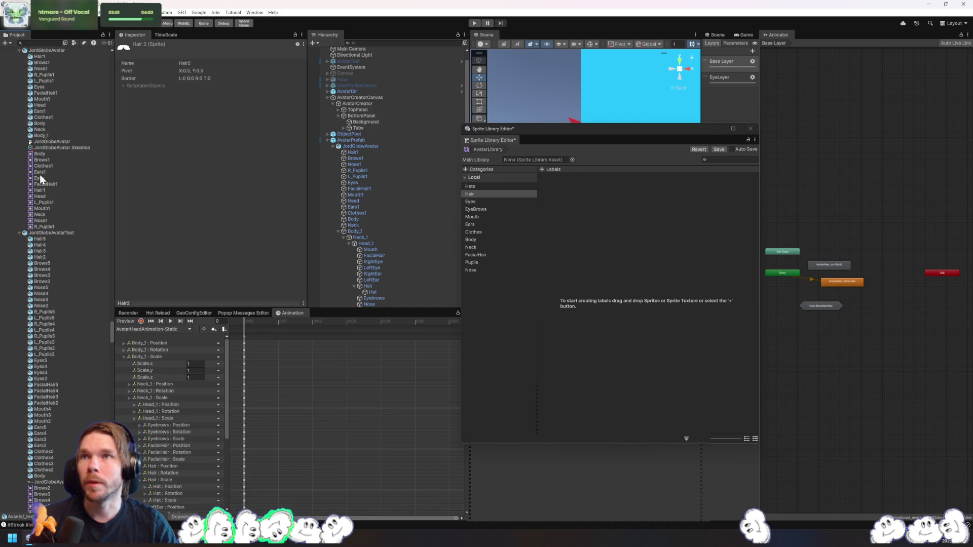
pyautogui.moveTo(40, 190)
pyautogui.mouseDown()
pyautogui.moveTo(731, 202)
pyautogui.moveTo(650, 230)
pyautogui.mouseUp()
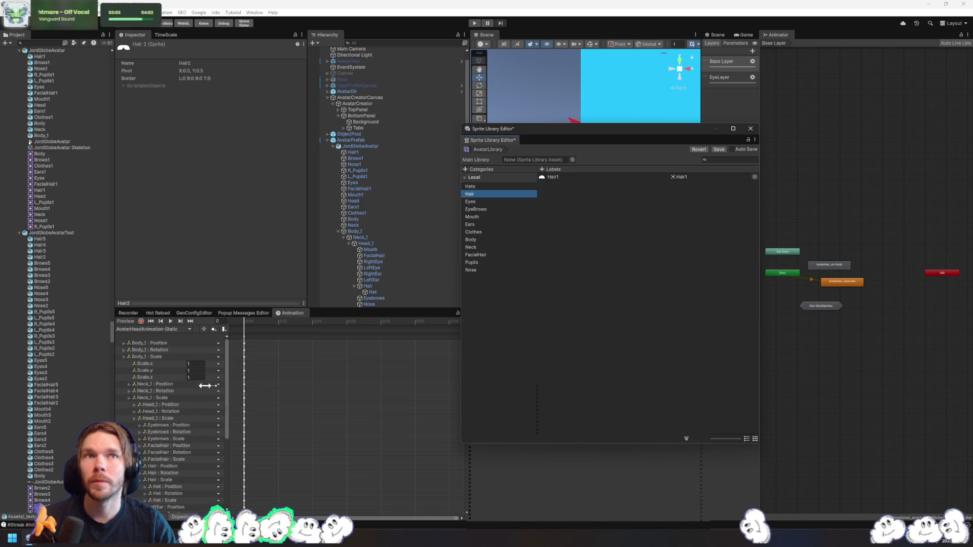
pyautogui.scroll(-6, 57, 362)
pyautogui.click(45, 430)
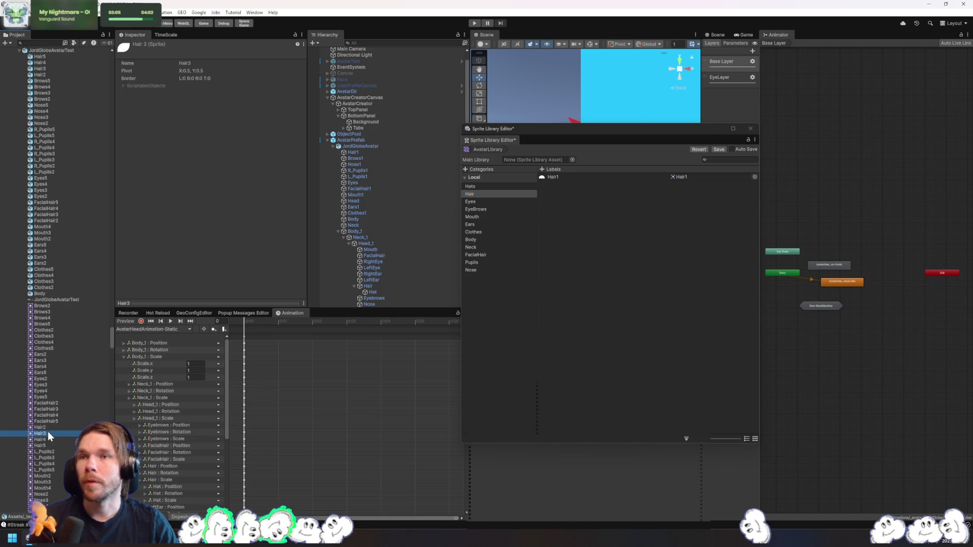
pyautogui.keyDown('shift'); pyautogui.click(43, 446); pyautogui.keyUp('shift')
pyautogui.moveTo(43, 446)
pyautogui.mouseDown()
pyautogui.moveTo(207, 430)
pyautogui.moveTo(673, 248)
pyautogui.mouseUp()
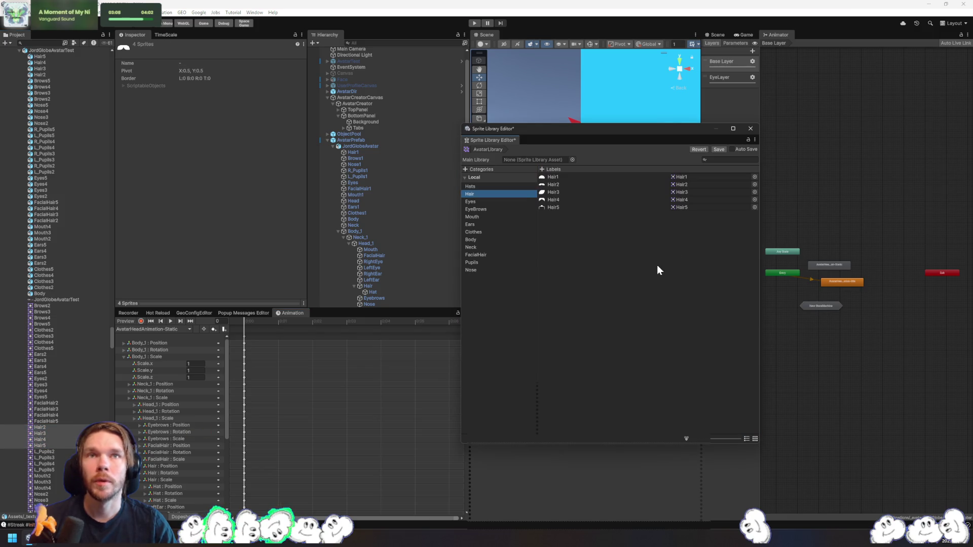
# Add the Eyes sprite and Eyes2–Eyes5 as labels under the Eyes category
pyautogui.click(497, 202)
pyautogui.scroll(3, 89, 244)
pyautogui.scroll(1, 89, 243)
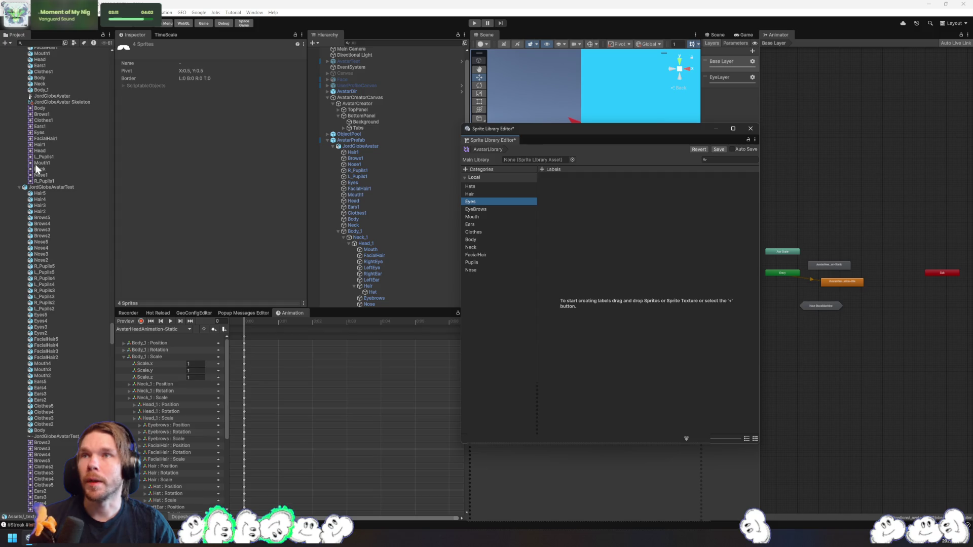
pyautogui.moveTo(39, 133); pyautogui.dragTo(615, 278)
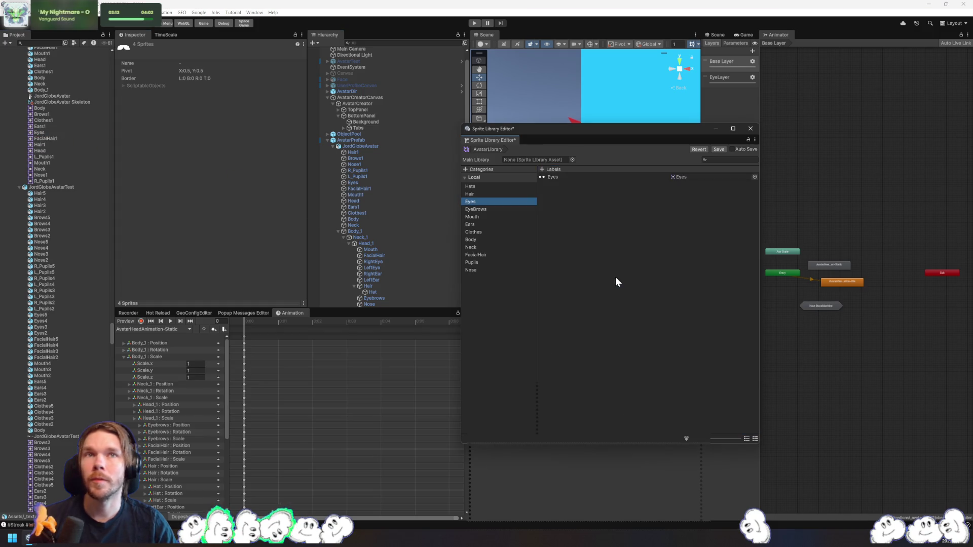
pyautogui.scroll(-10, 84, 376)
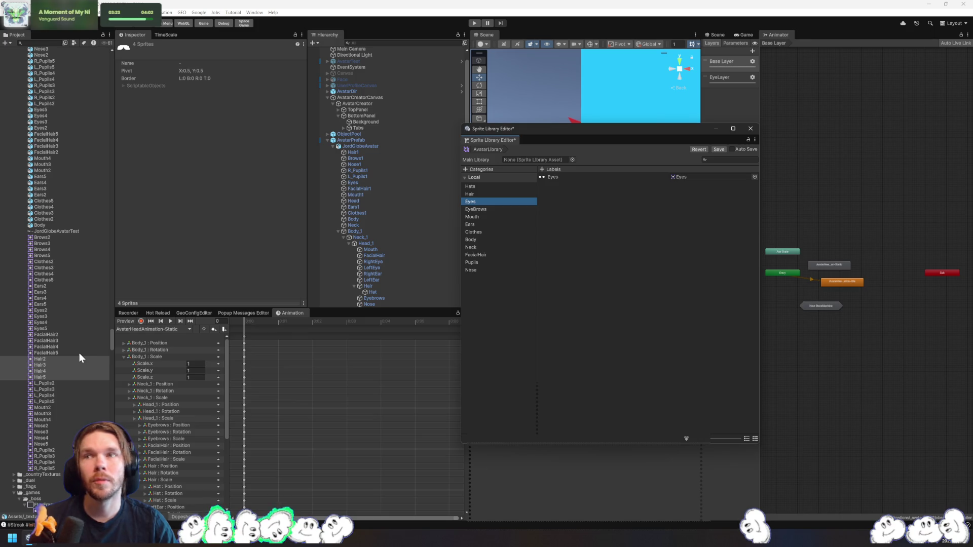
pyautogui.click(47, 311)
pyautogui.keyDown('shift'); pyautogui.click(47, 329); pyautogui.keyUp('shift')
pyautogui.moveTo(47, 328); pyautogui.dragTo(673, 273)
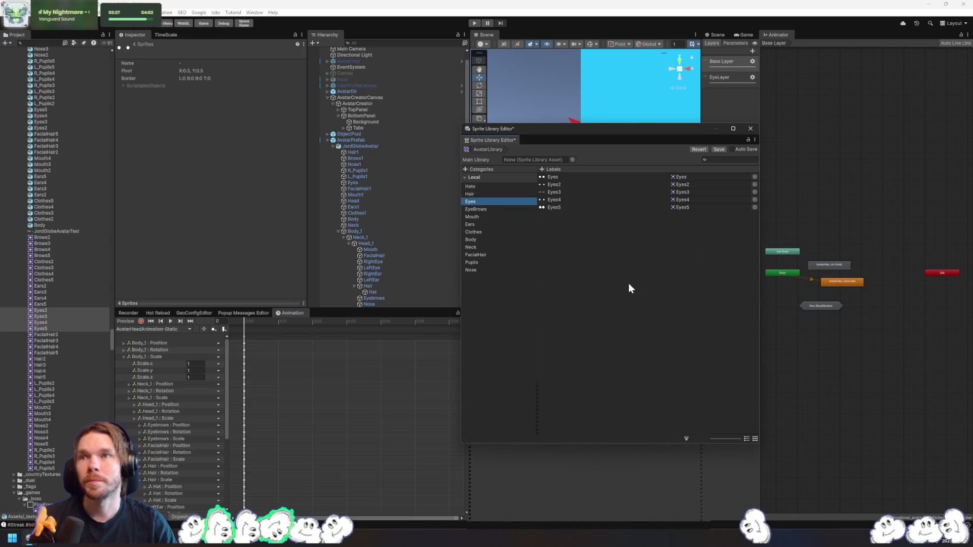
# Add Brows1 as a label under EyeBrows and begin selecting Brows2–Brows5
pyautogui.click(477, 209)
pyautogui.scroll(5, 70, 226)
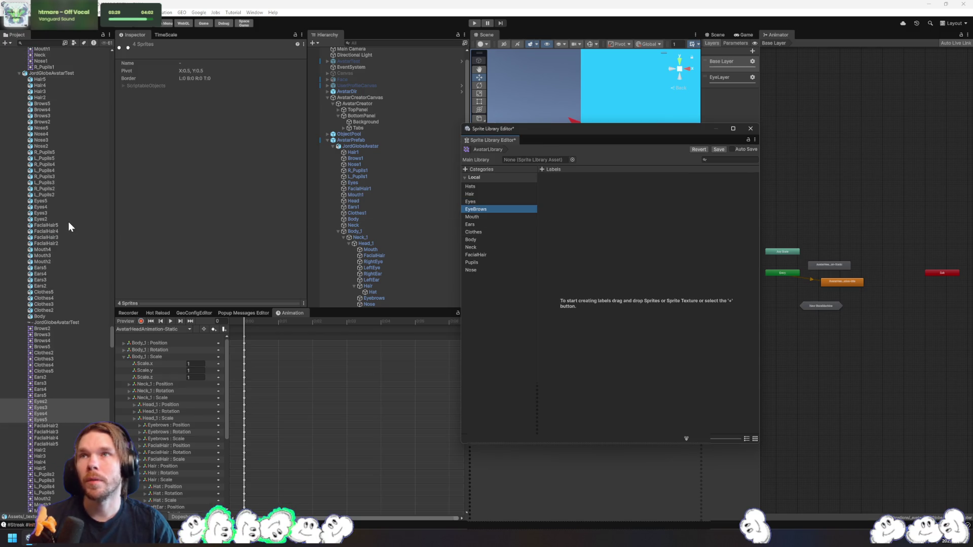
pyautogui.scroll(8, 71, 171)
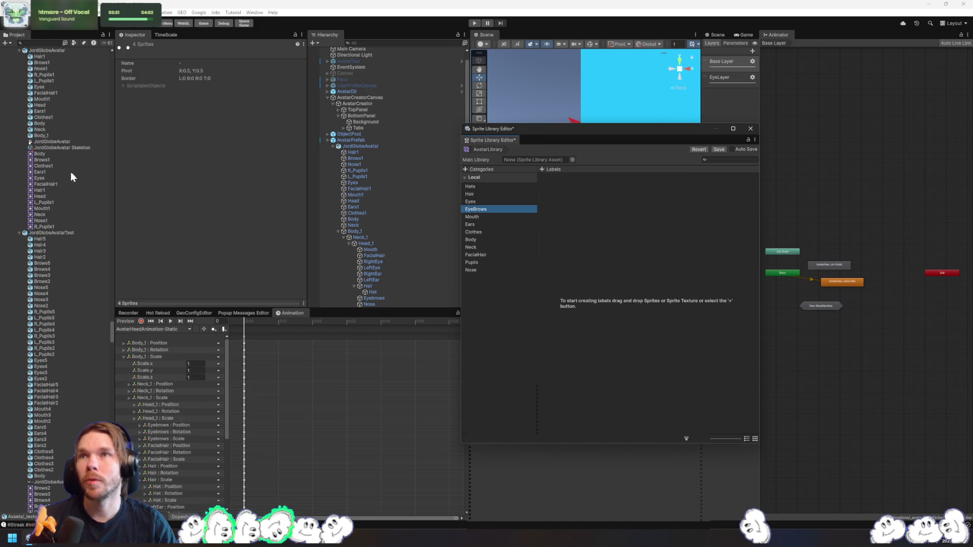
pyautogui.moveTo(50, 162)
pyautogui.mouseDown()
pyautogui.moveTo(687, 221)
pyautogui.moveTo(667, 227)
pyautogui.mouseUp()
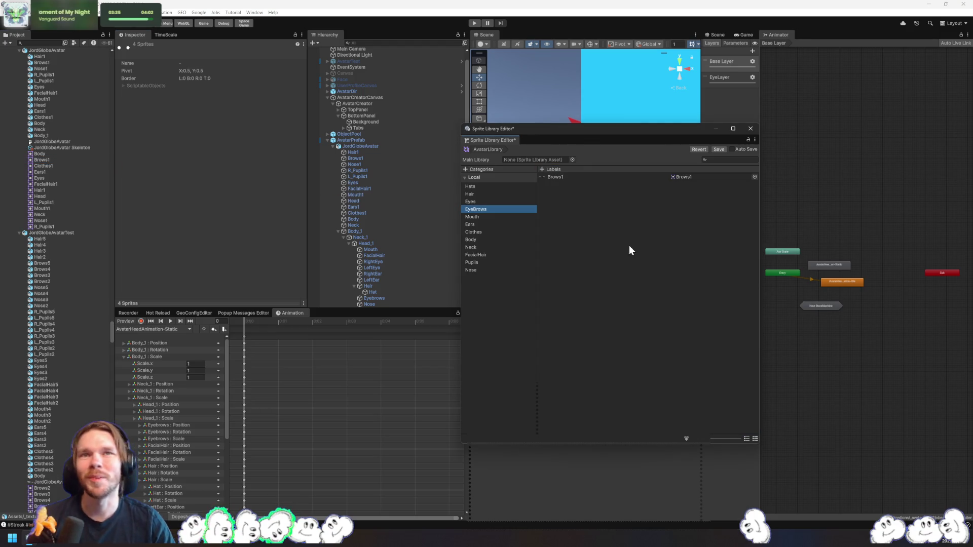
pyautogui.scroll(-9, 41, 294)
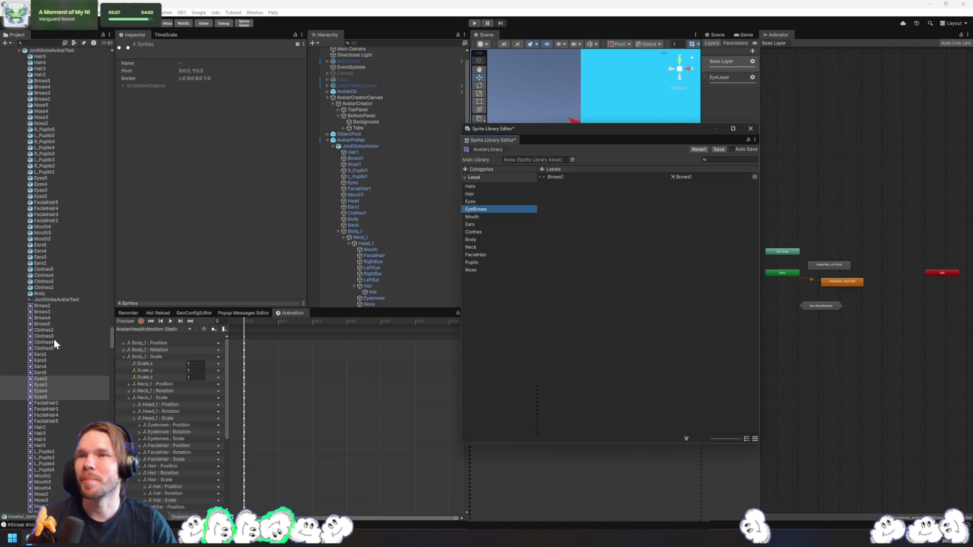
pyautogui.click(57, 305)
# Add Brows2–Brows5 under EyeBrows, then the first Mouth sprite and Mouth2–Mouth4 under Mouth
pyautogui.keyDown('shift'); pyautogui.click(47, 323); pyautogui.keyUp('shift')
pyautogui.moveTo(47, 324)
pyautogui.mouseDown()
pyautogui.moveTo(620, 265)
pyautogui.moveTo(606, 261)
pyautogui.mouseUp()
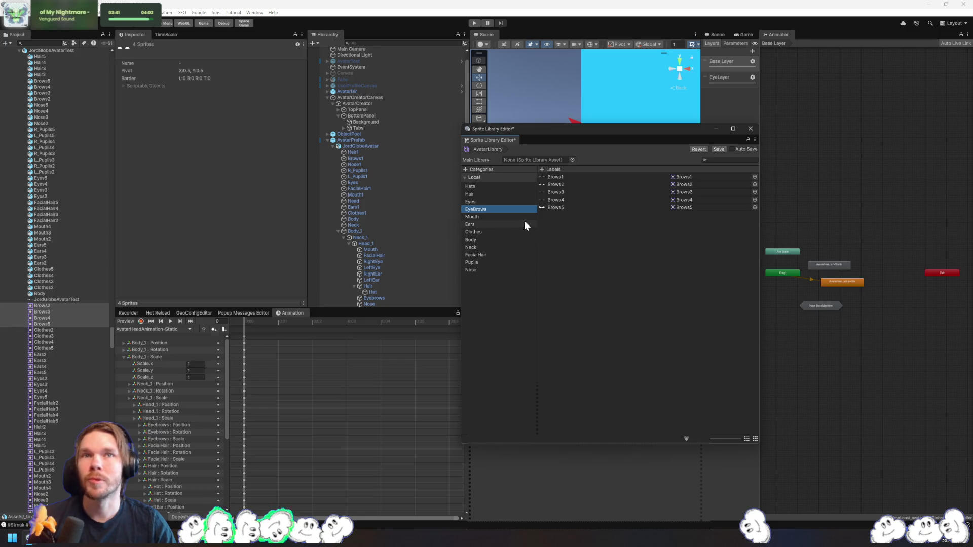
pyautogui.click(484, 218)
pyautogui.scroll(8, 59, 179)
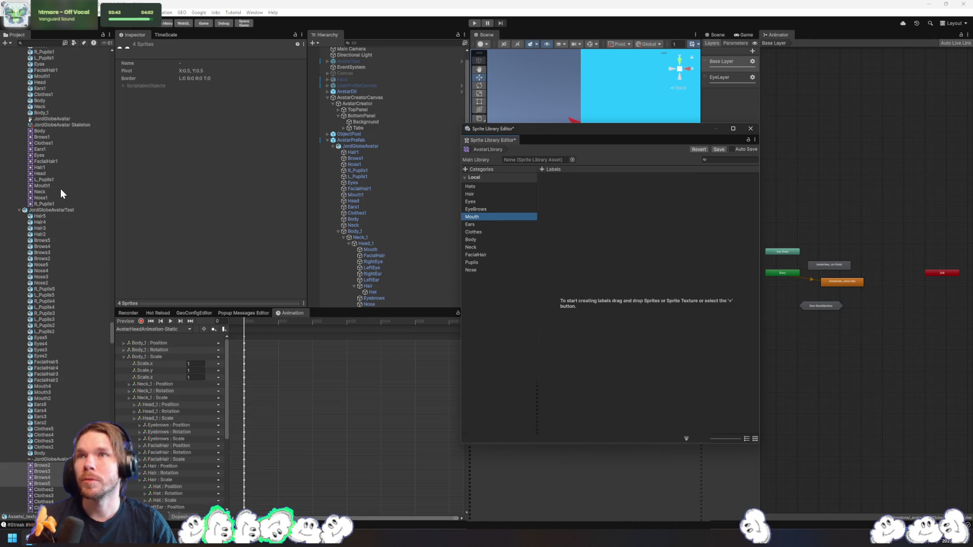
pyautogui.moveTo(48, 185); pyautogui.dragTo(641, 287)
pyautogui.scroll(-5, 70, 358)
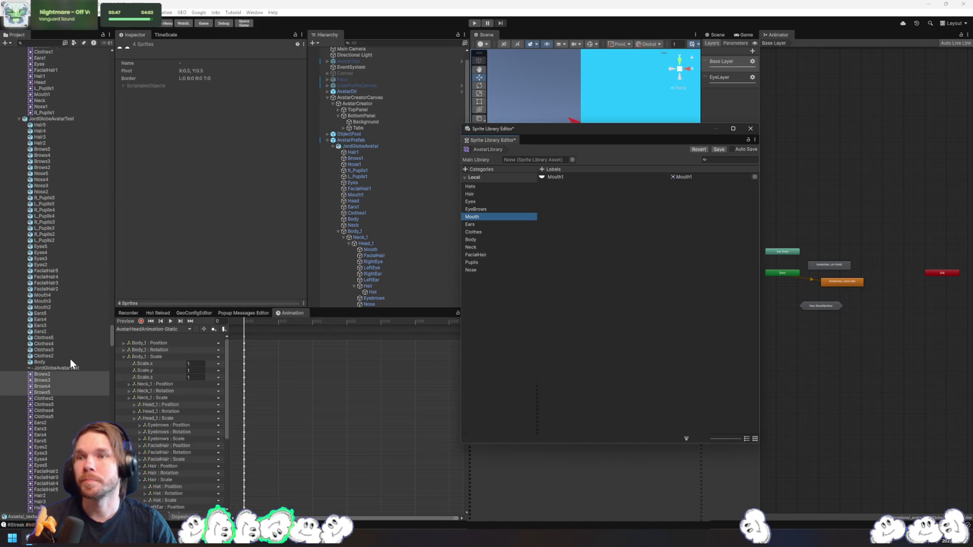
pyautogui.scroll(-10, 70, 359)
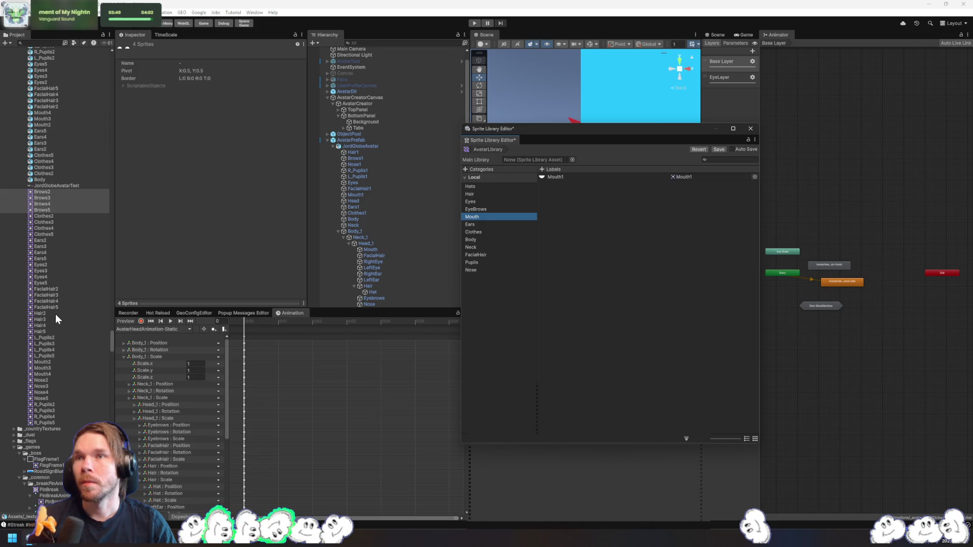
pyautogui.click(51, 362)
pyautogui.keyDown('shift'); pyautogui.click(50, 374); pyautogui.keyUp('shift')
pyautogui.moveTo(50, 374); pyautogui.dragTo(608, 319)
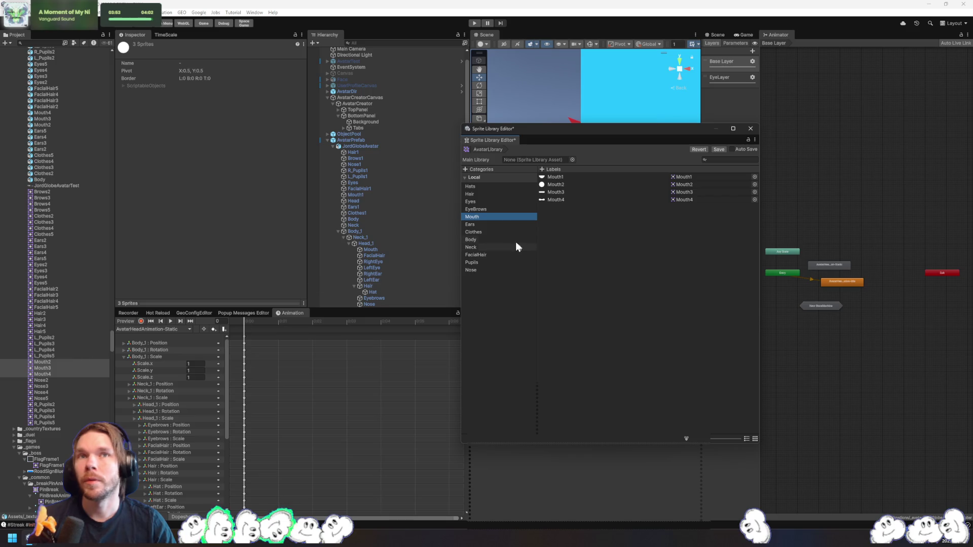
# Fill the Ears category with Ears1–Ears5 sprite labels
pyautogui.click(471, 225)
pyautogui.scroll(8, 62, 281)
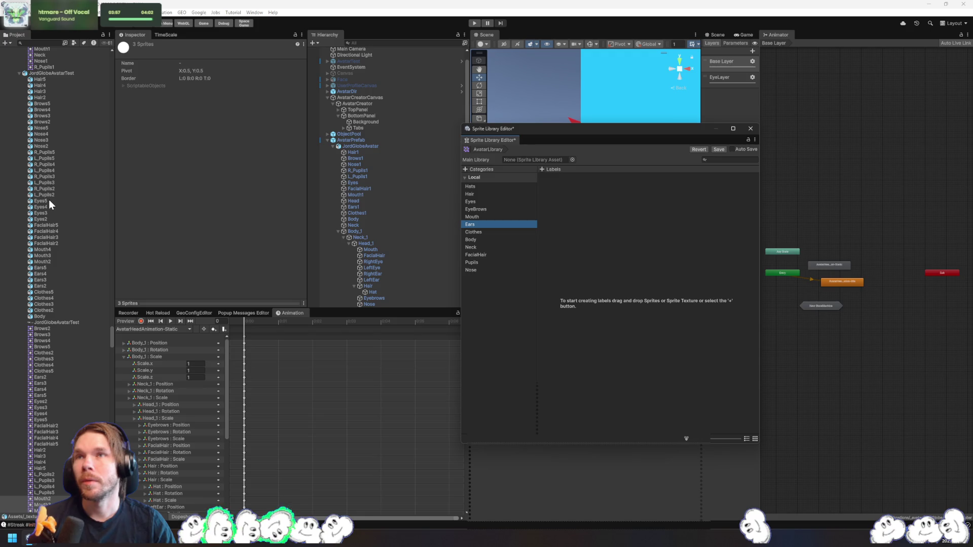
pyautogui.scroll(8, 52, 266)
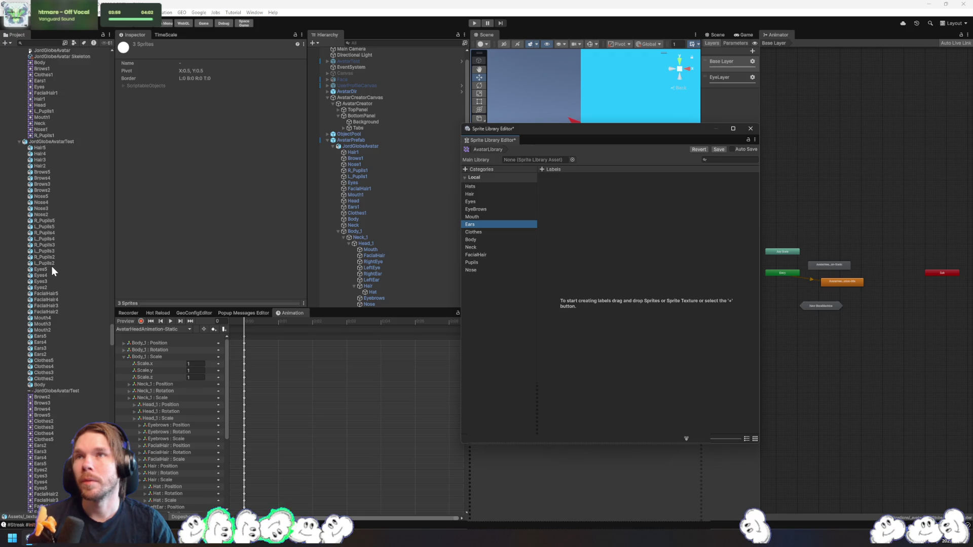
pyautogui.moveTo(39, 152)
pyautogui.mouseDown()
pyautogui.moveTo(543, 257)
pyautogui.moveTo(557, 284)
pyautogui.mouseUp()
pyautogui.scroll(-5, 87, 311)
pyautogui.scroll(-5, 86, 312)
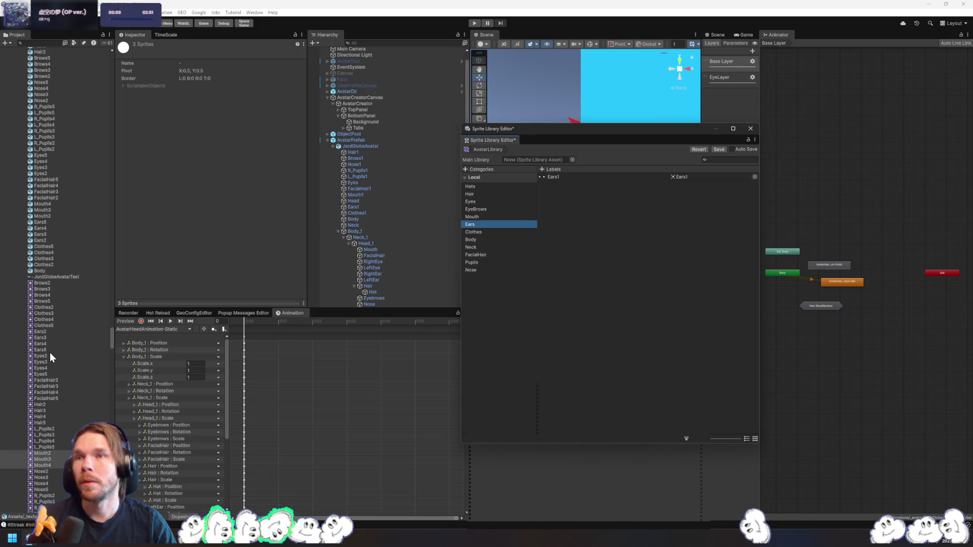
pyautogui.click(43, 332)
pyautogui.keyDown('shift'); pyautogui.click(53, 347); pyautogui.keyUp('shift')
pyautogui.moveTo(53, 348); pyautogui.dragTo(680, 290)
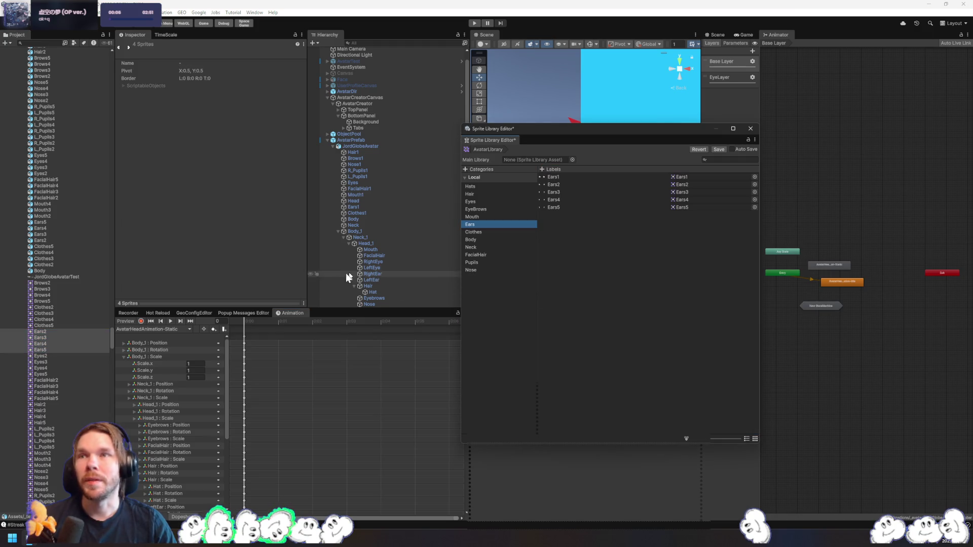
# Fill the Clothes category with Clothes1–Clothes5 labels, then select JordGlobeAvatar's import settings
pyautogui.click(479, 233)
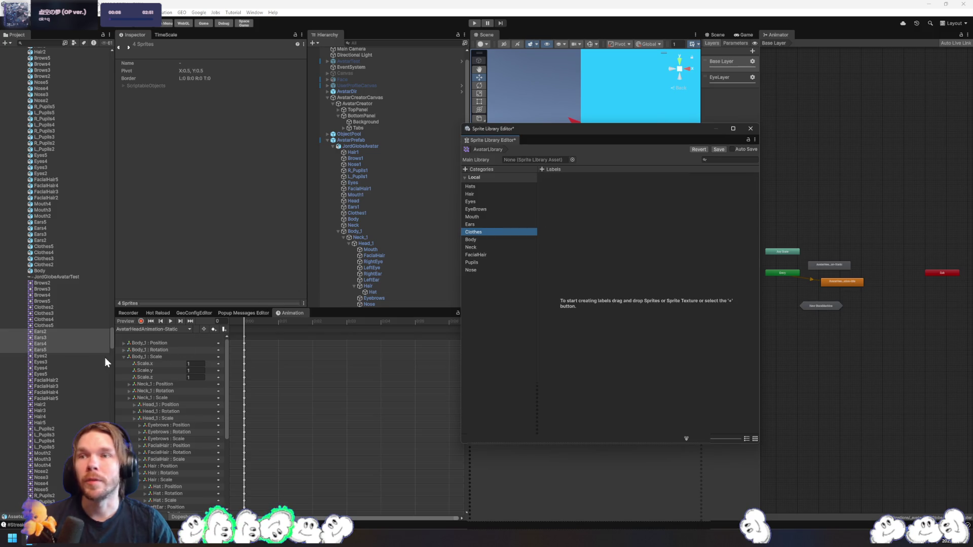
pyautogui.scroll(-5, 60, 273)
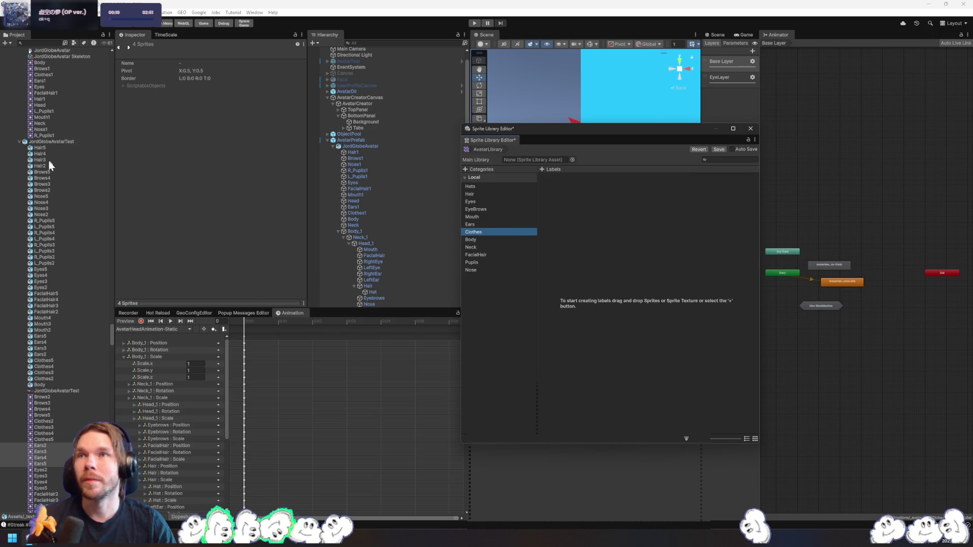
pyautogui.scroll(-5, 45, 172)
pyautogui.scroll(8, 60, 287)
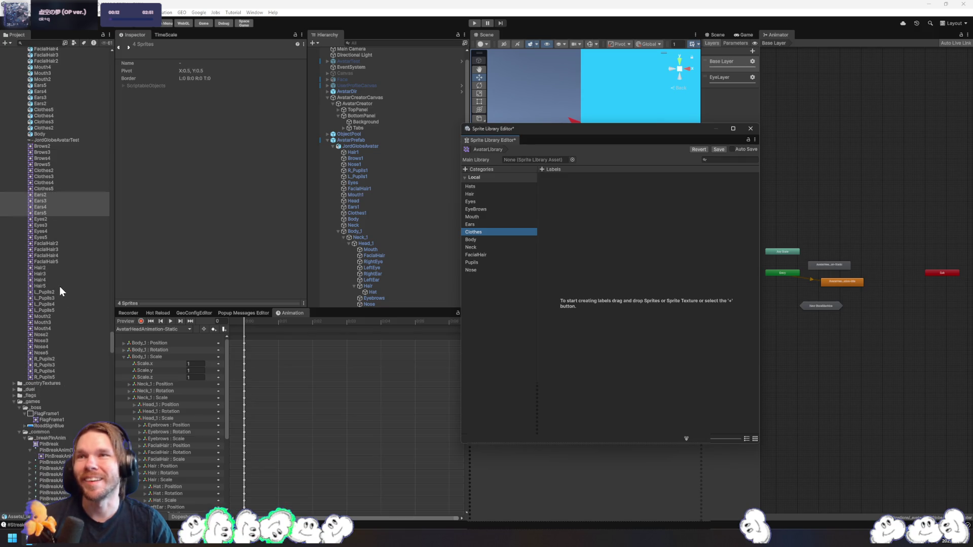
pyautogui.moveTo(60, 206)
pyautogui.mouseDown()
pyautogui.moveTo(243, 232)
pyautogui.moveTo(608, 228)
pyautogui.mouseUp()
pyautogui.scroll(-3, 56, 345)
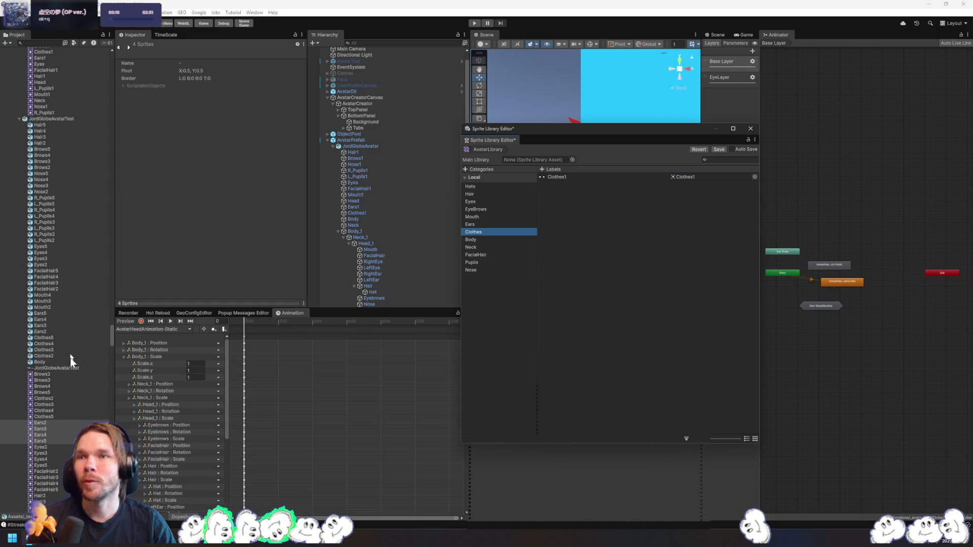
pyautogui.click(53, 400)
pyautogui.keyDown('shift'); pyautogui.click(45, 416); pyautogui.keyUp('shift')
pyautogui.moveTo(45, 417); pyautogui.dragTo(606, 321)
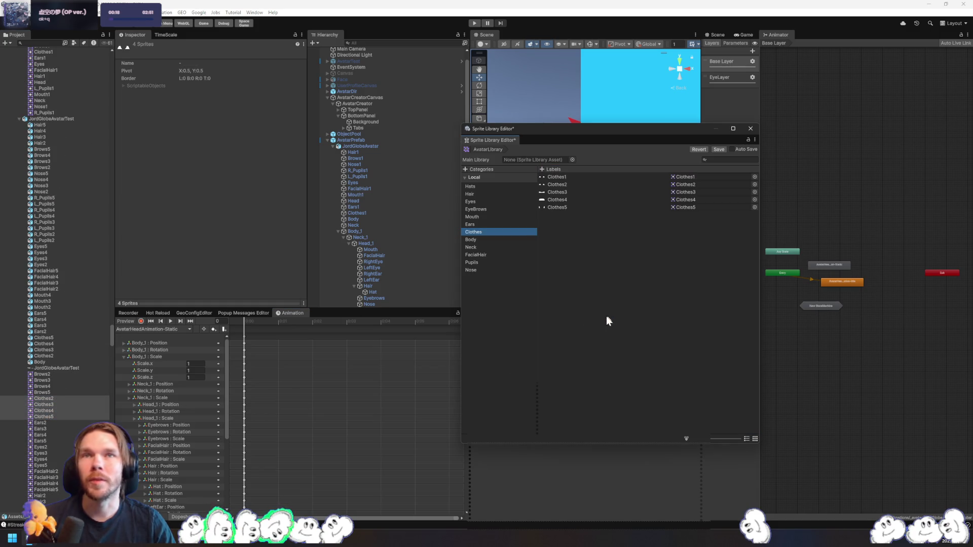
pyautogui.scroll(10, 42, 186)
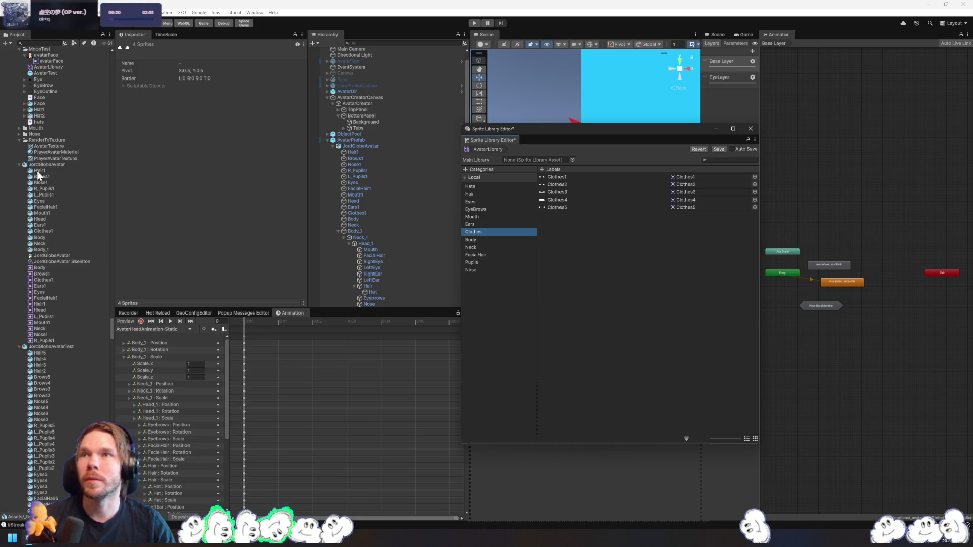
pyautogui.click(65, 164)
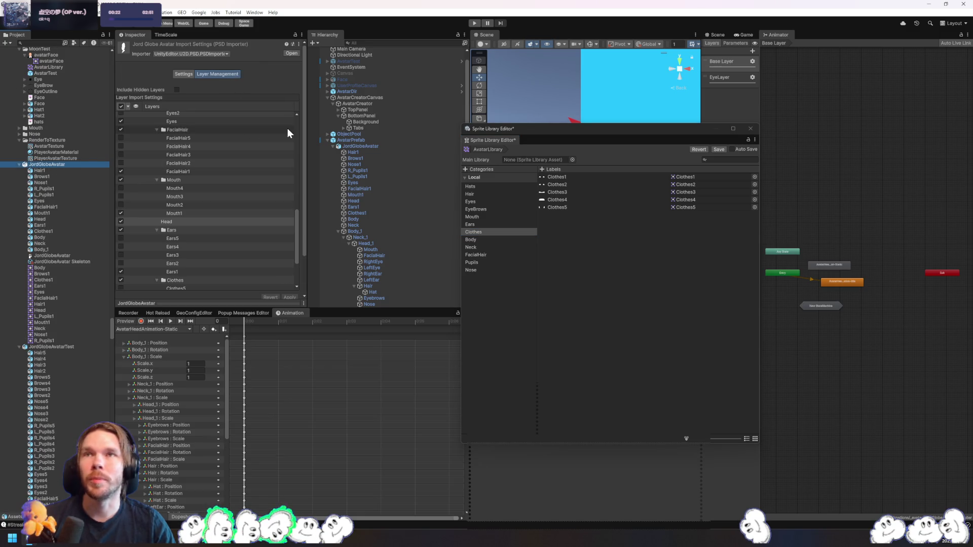